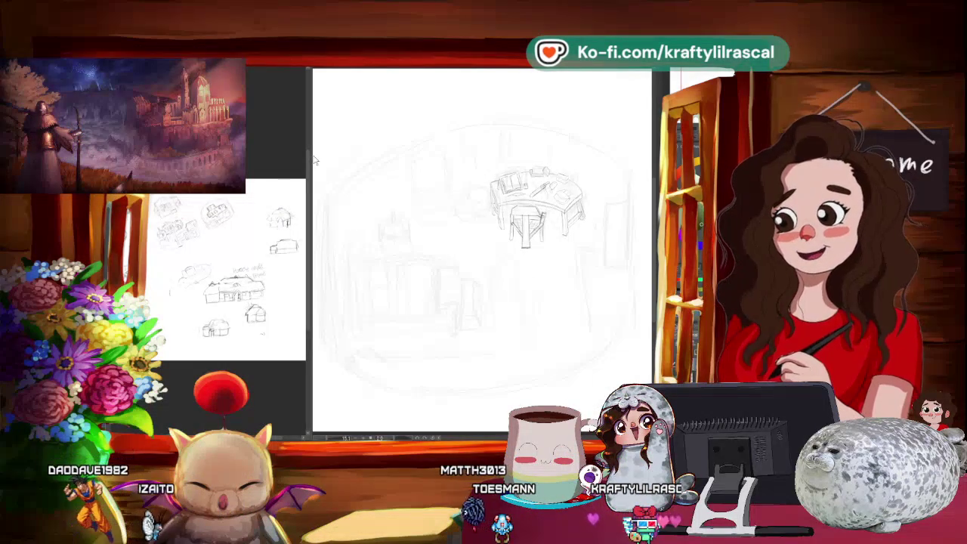
Step: Widen the reference panel beside the canvas and zoom in close on the desk sketch
left_click_drag(314, 160, 337, 162)
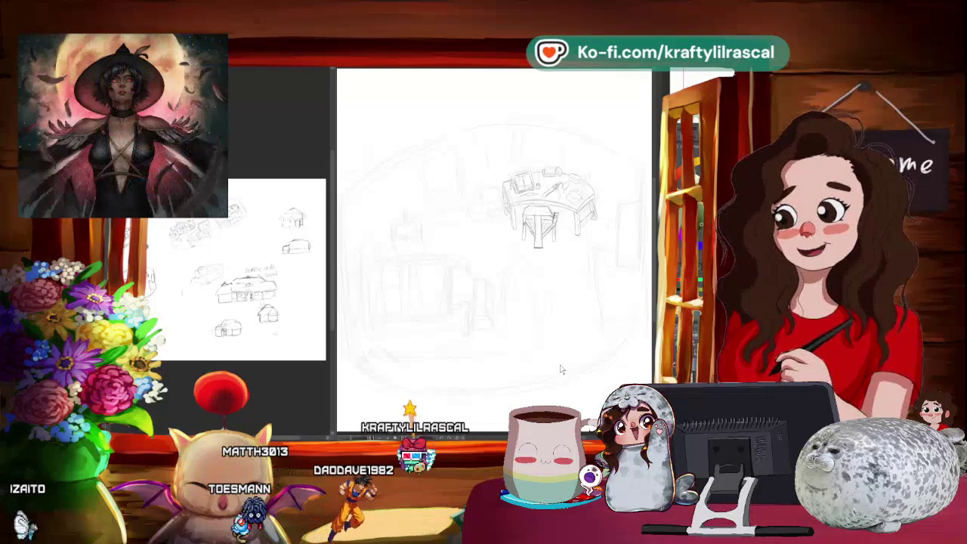
scroll(561, 369, "up", 1)
scroll(561, 370, "up", 2)
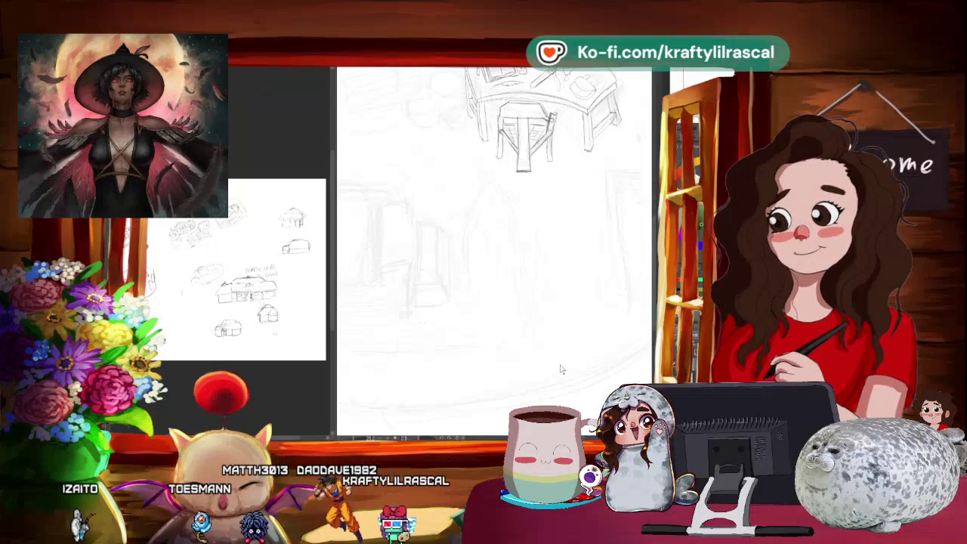
scroll(560, 370, "up", 1)
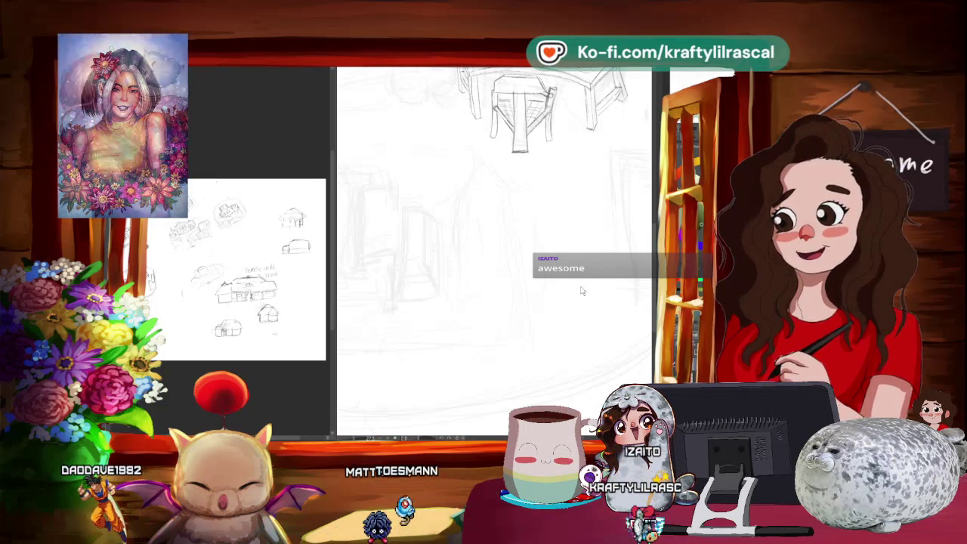
Step: Extend one desk leg downward, close off its bottom, and zoom out
left_click_drag(512, 159, 528, 159)
scroll(522, 238, "down", 2)
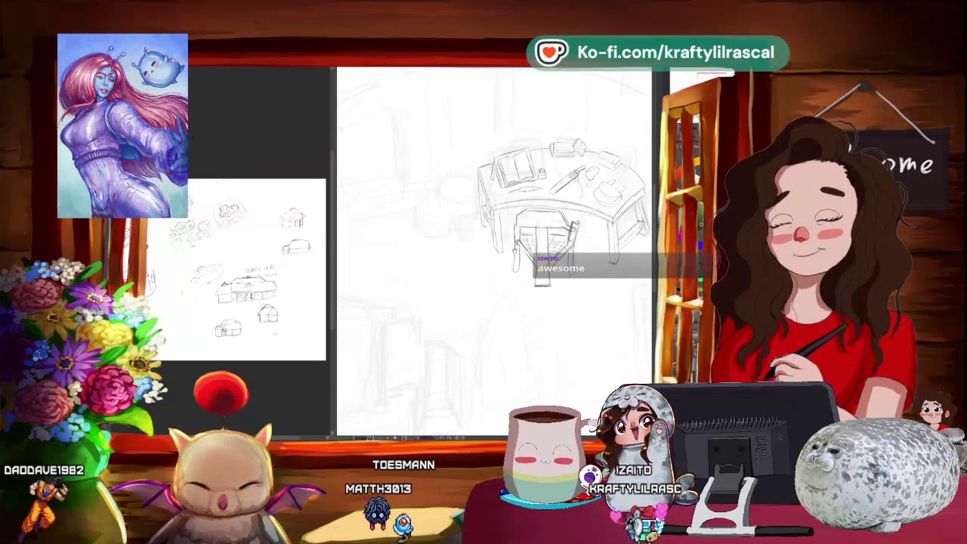
left_click_drag(552, 212, 529, 226)
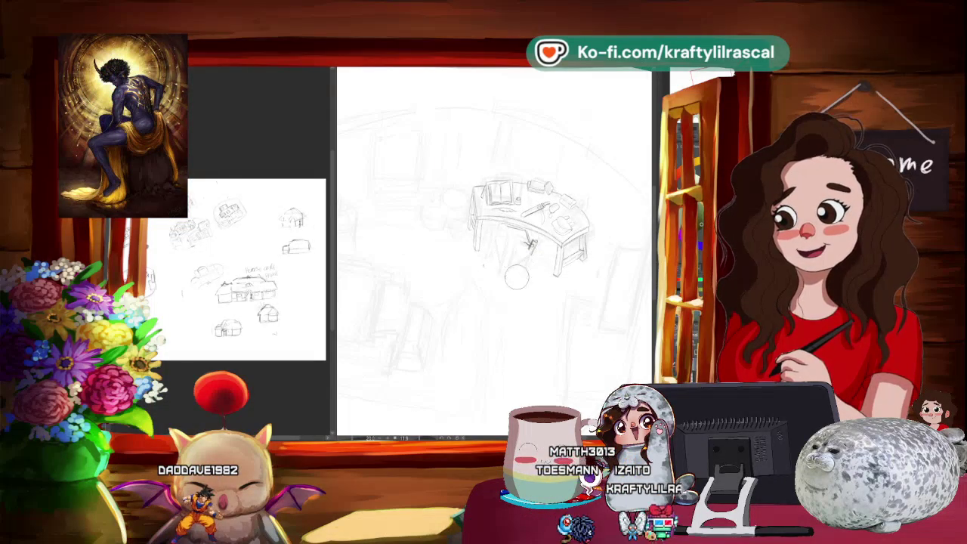
Step: Glance at the character reference images, then rotate the canvas to a steeper slant
key("alt+Tab")
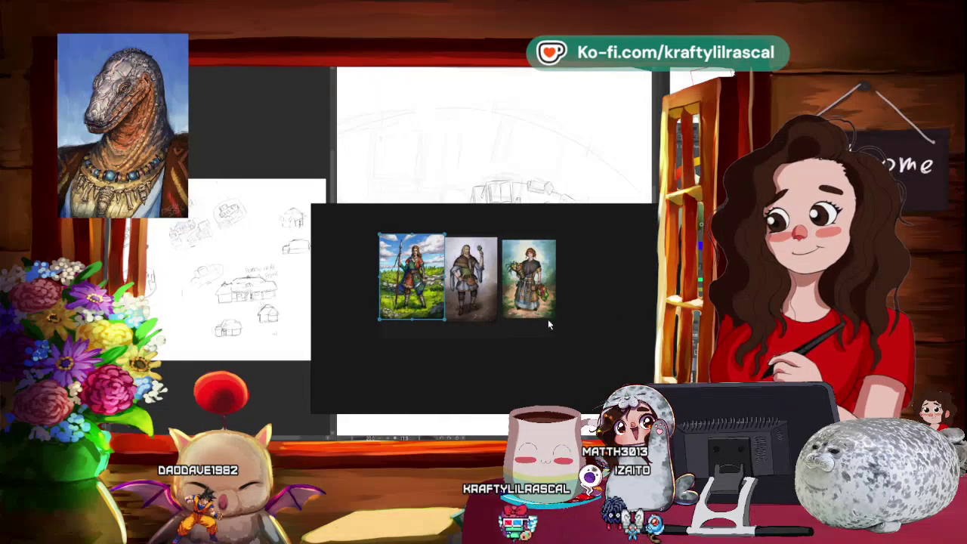
key("alt+Tab")
left_click_drag(458, 382, 509, 301)
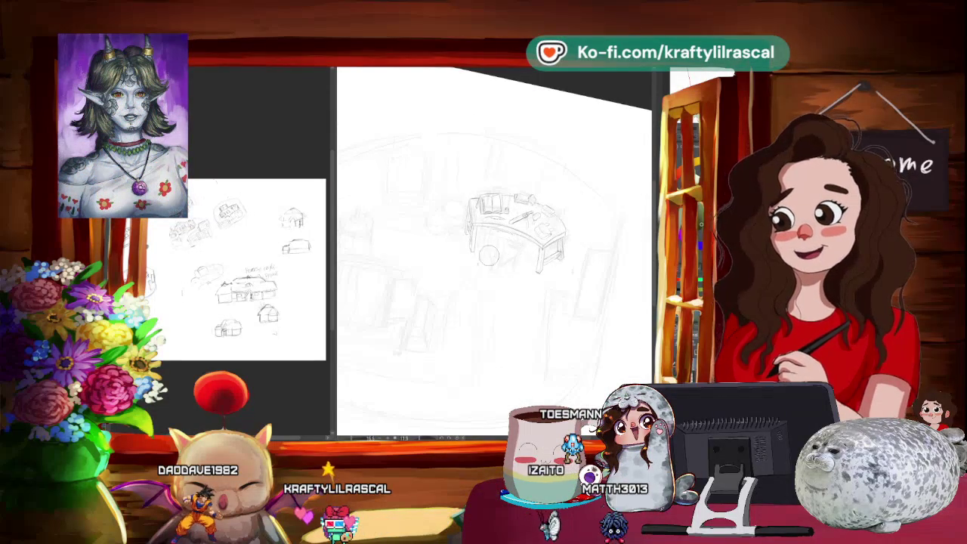
mouse_move(454, 351)
left_mouse_down()
mouse_move(555, 299)
mouse_move(523, 326)
mouse_move(460, 320)
left_mouse_up()
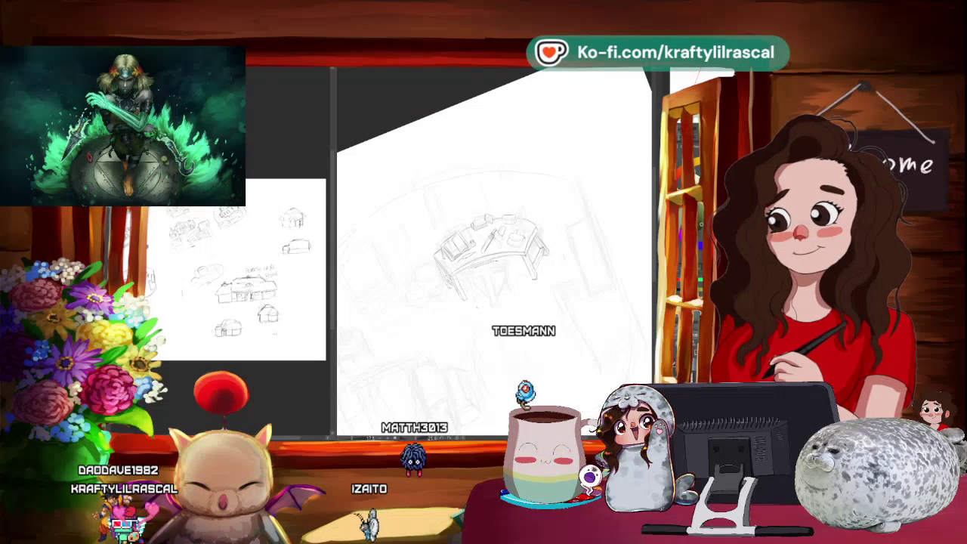
Step: Turn the canvas nearly upright and zoom in until the curved desk fills the view
mouse_move(529, 318)
left_mouse_down()
mouse_move(511, 351)
mouse_move(452, 297)
left_mouse_up()
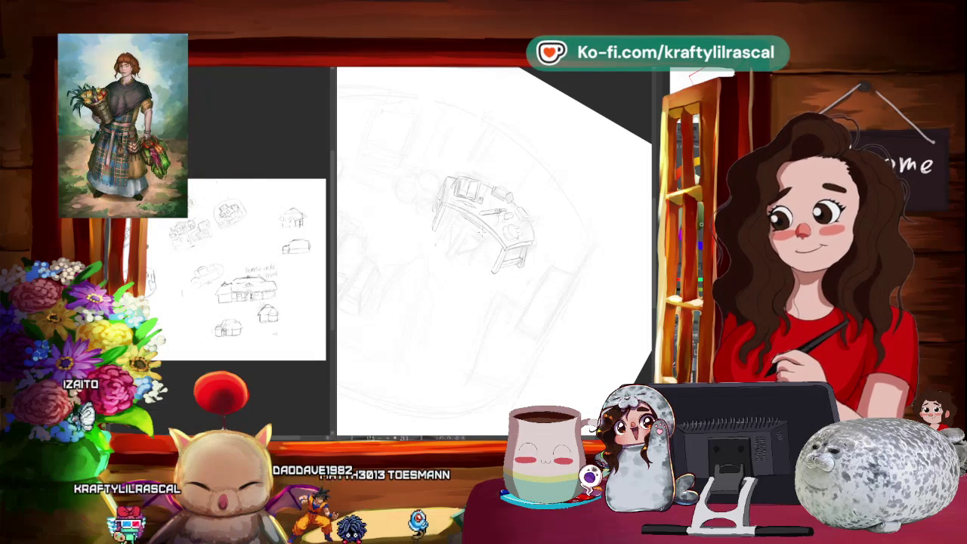
left_click_drag(494, 249, 529, 189)
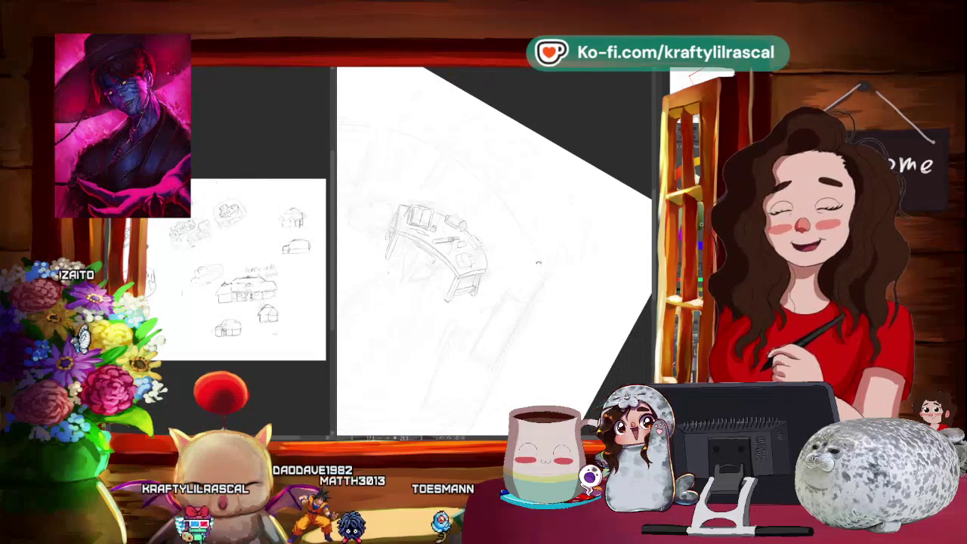
left_click_drag(494, 303, 499, 272)
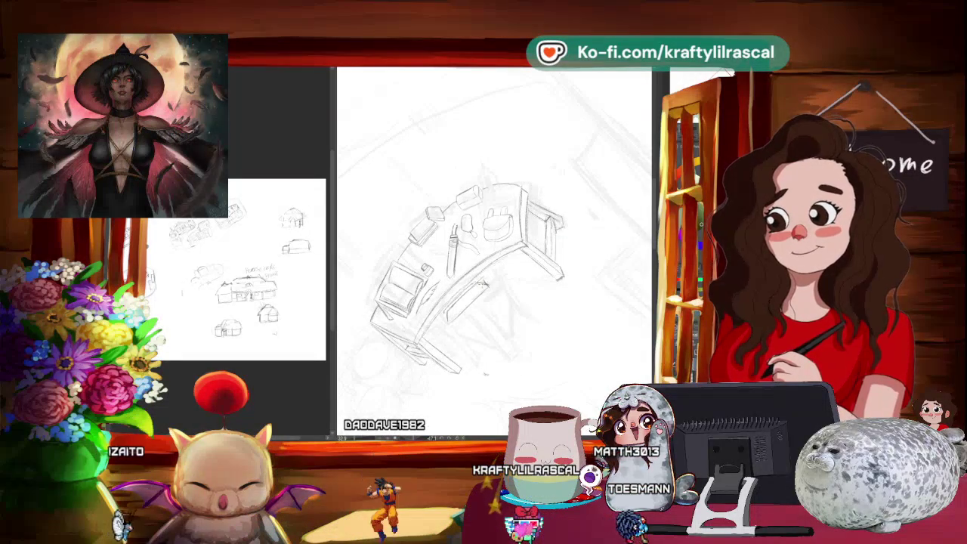
Step: Redraw the desk's open book, pen and jars with cleaner pencil lines
mouse_move(487, 373)
left_mouse_down()
mouse_move(503, 359)
mouse_move(509, 321)
mouse_move(499, 369)
mouse_move(487, 356)
left_mouse_up()
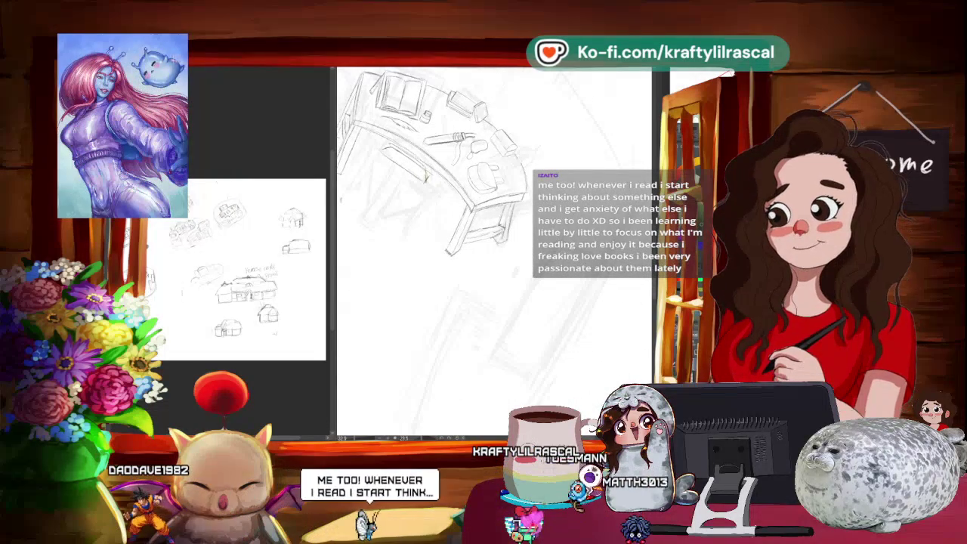
left_click_drag(413, 292, 380, 247)
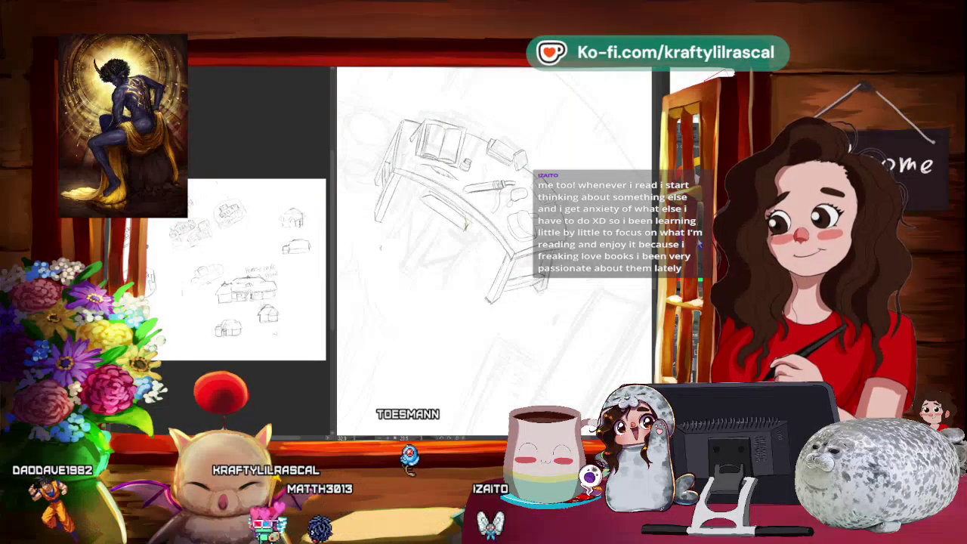
left_click_drag(563, 321, 536, 334)
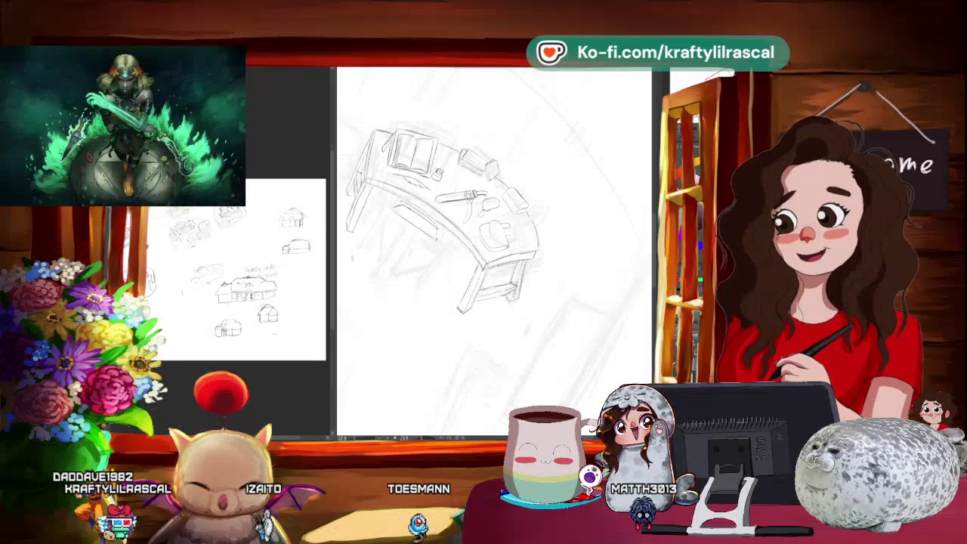
left_click_drag(433, 353, 453, 317)
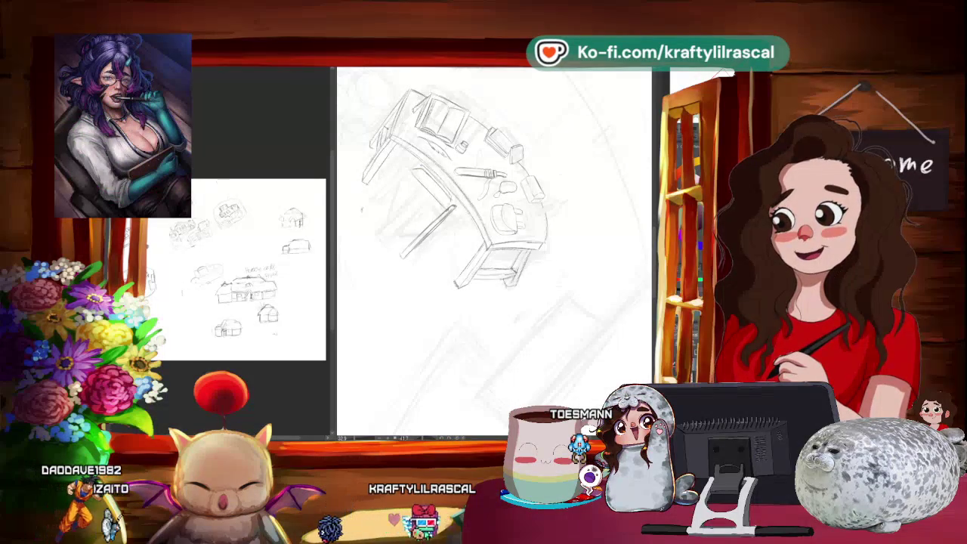
mouse_move(449, 323)
left_mouse_down()
mouse_move(430, 346)
mouse_move(454, 325)
left_mouse_up()
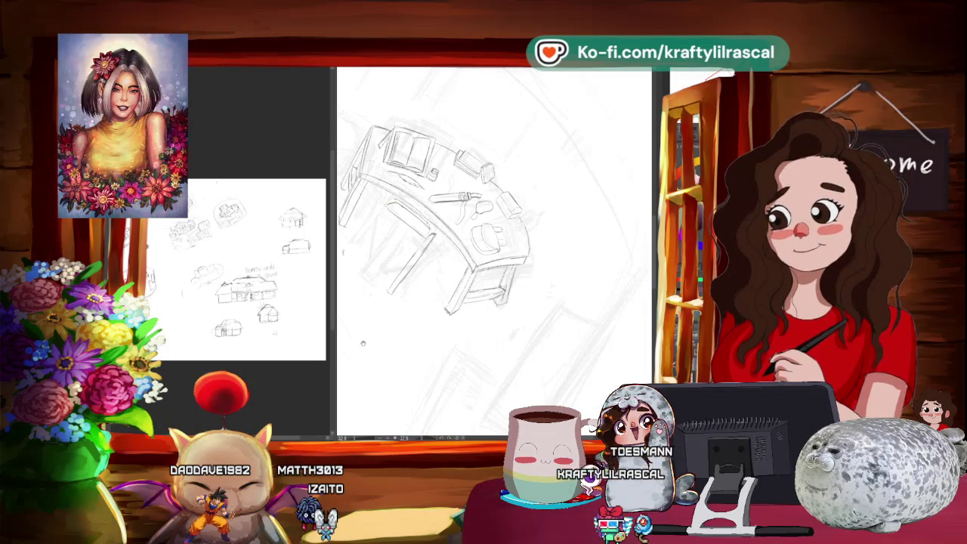
Step: Pencil the chair tucked beneath the desk, then zoom out to review the room
left_click_drag(361, 348, 473, 377)
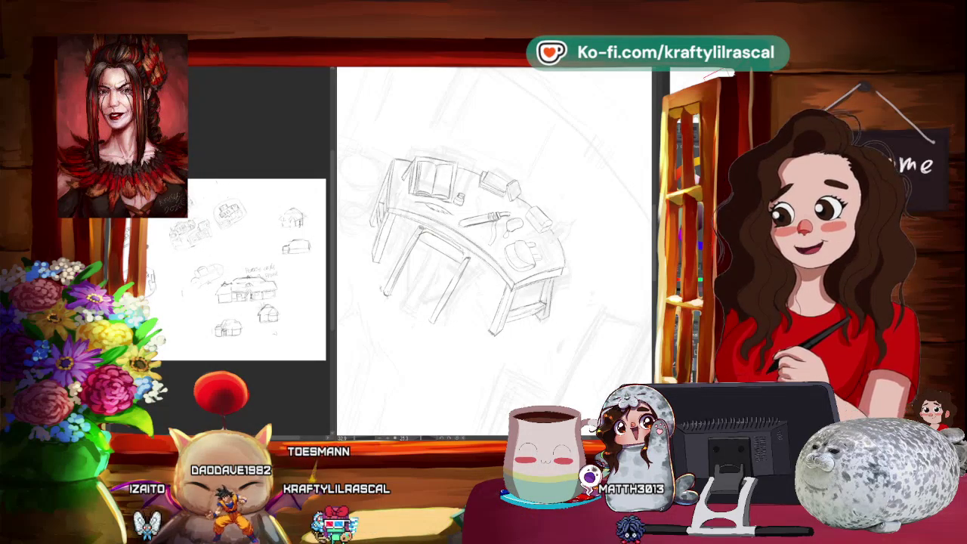
mouse_move(473, 326)
left_mouse_down()
mouse_move(583, 226)
mouse_move(518, 277)
left_mouse_up()
scroll(529, 272, "down", 3)
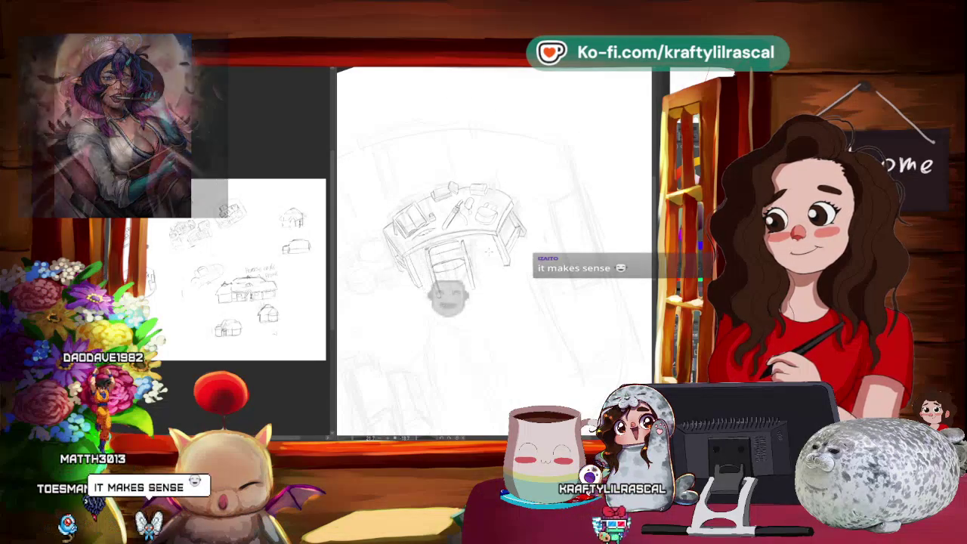
Step: Scale and rotate the selected desk and chair to fit the room layout
mouse_move(477, 285)
left_mouse_down()
mouse_move(454, 313)
mouse_move(469, 325)
left_mouse_up()
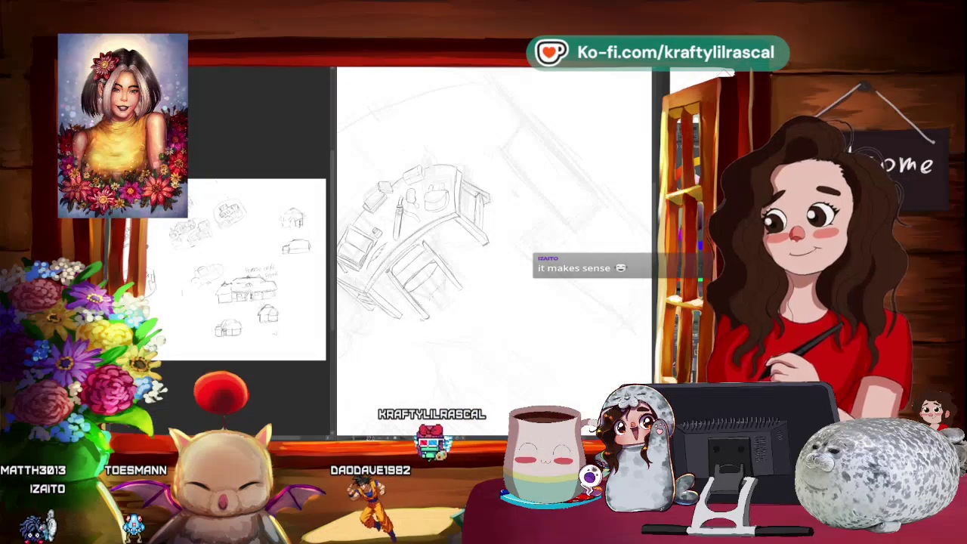
mouse_move(438, 387)
left_mouse_down()
mouse_move(468, 395)
mouse_move(435, 362)
mouse_move(456, 244)
left_mouse_up()
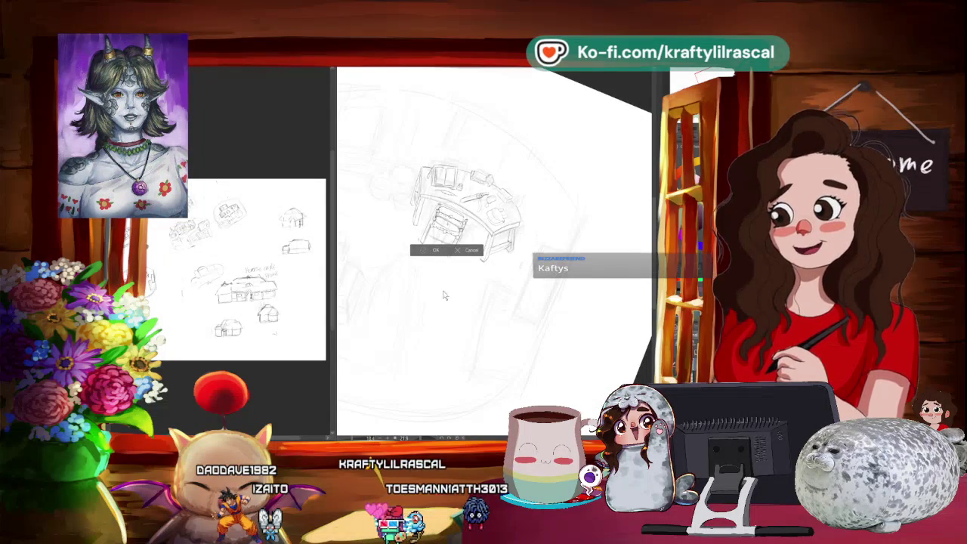
Step: Commit the desk transform and clear the selection
left_click(429, 251)
left_click_drag(546, 317, 406, 343)
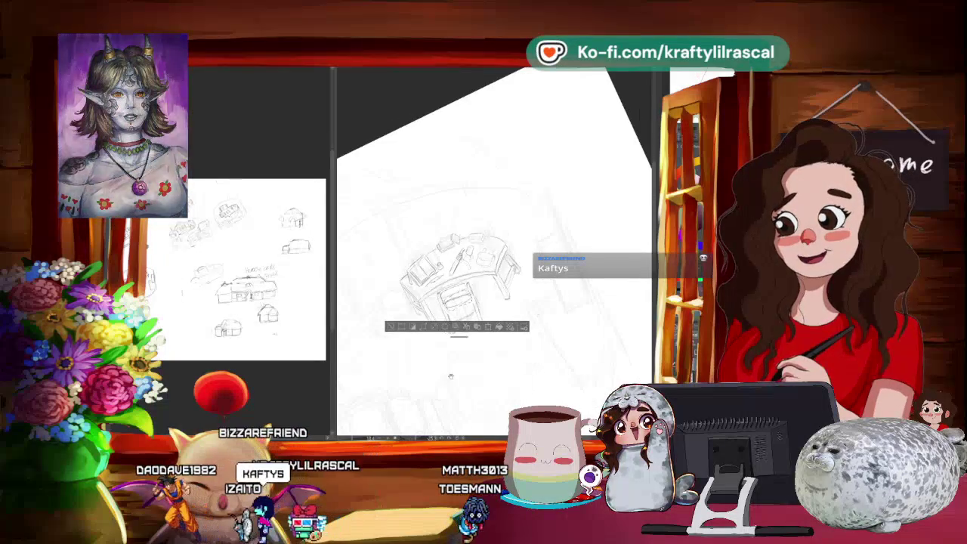
key("ctrl+d")
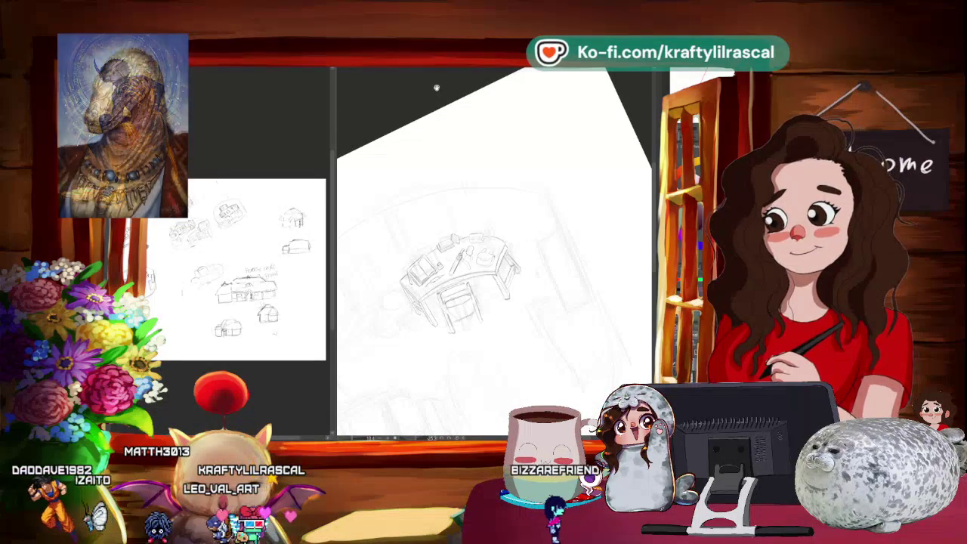
Step: Pencil in the desk's jars and the chair beneath it
left_click_drag(475, 359, 500, 369)
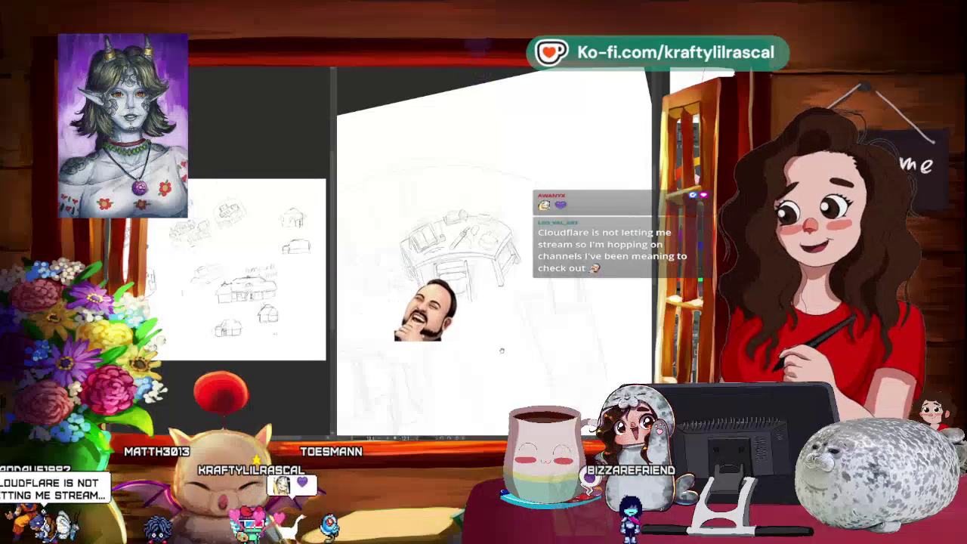
left_click_drag(501, 359, 522, 346)
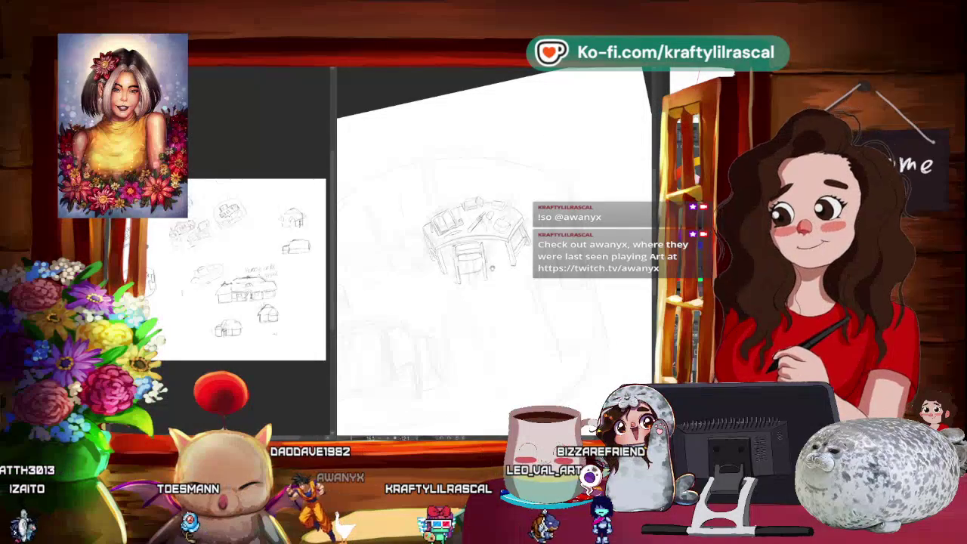
key("ctrl+0")
key("minus")
key("minus")
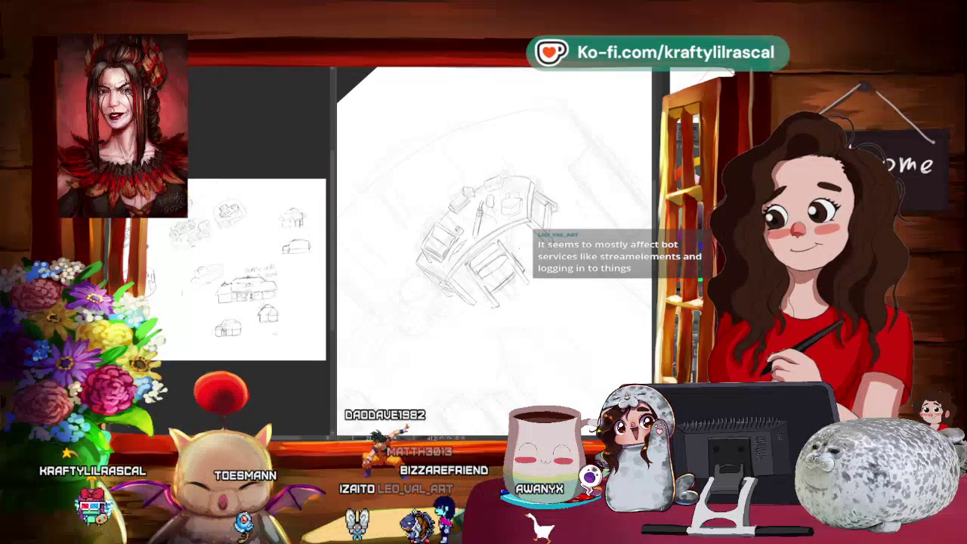
Step: Lasso-select the desk and chair sketch and reshape its placement and perspective
mouse_move(470, 360)
left_mouse_down()
mouse_move(441, 380)
mouse_move(393, 348)
left_mouse_up()
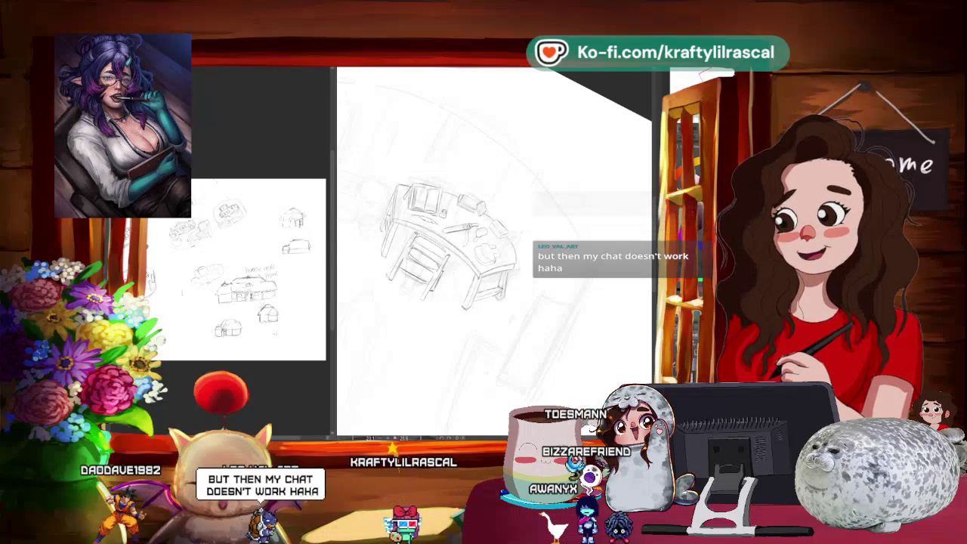
mouse_move(491, 265)
left_mouse_down()
mouse_move(453, 317)
mouse_move(446, 297)
left_mouse_up()
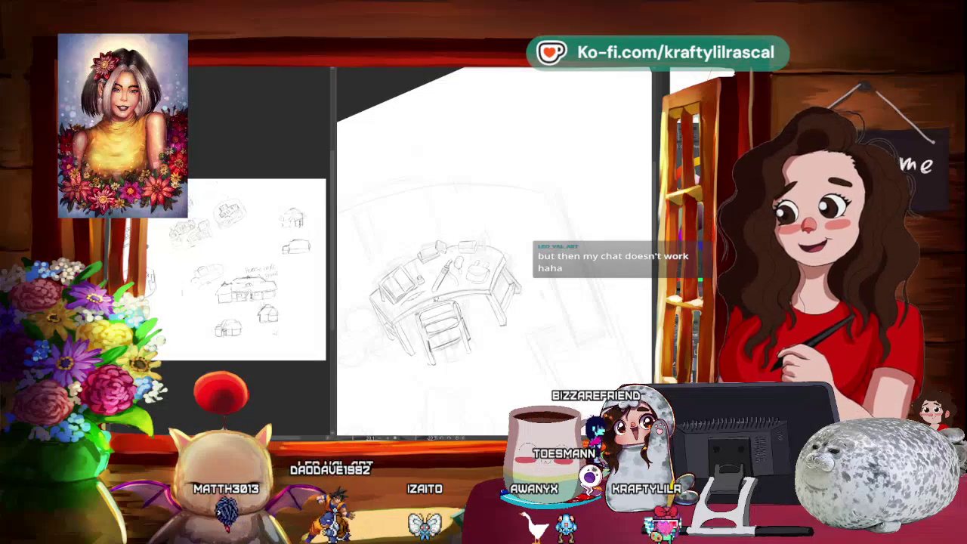
left_click_drag(408, 298, 476, 344)
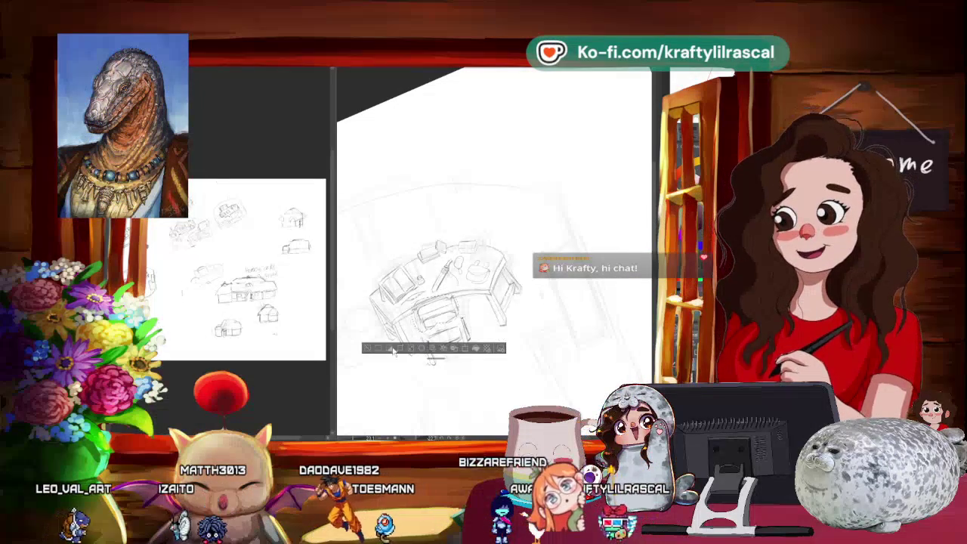
left_click(423, 349)
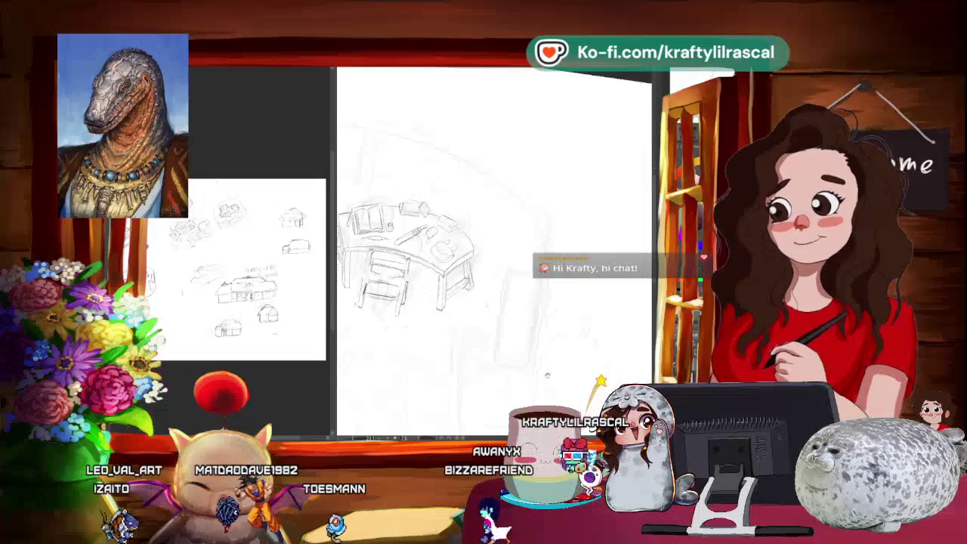
Step: Refine the desk and chair linework with the pencil
left_click_drag(552, 323, 499, 249)
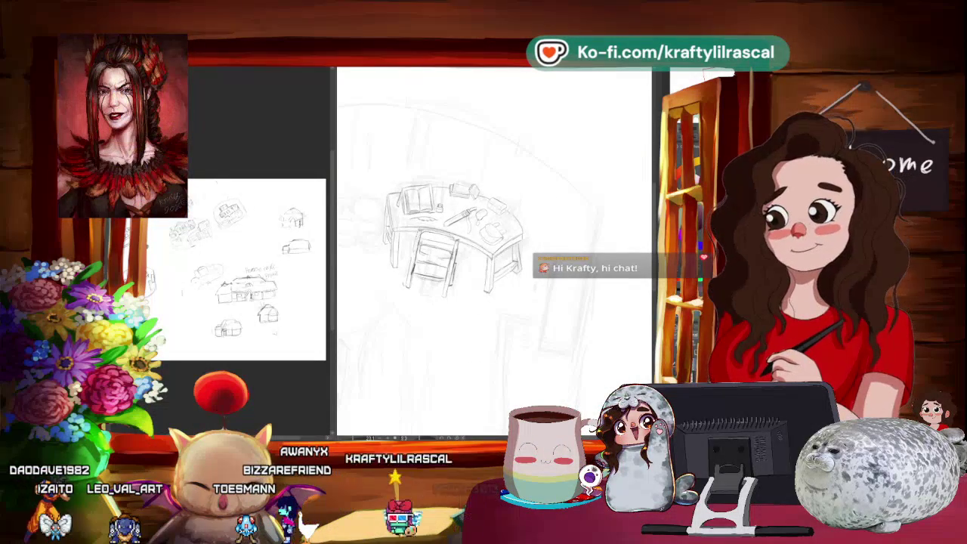
mouse_move(483, 241)
left_mouse_down()
mouse_move(458, 257)
mouse_move(461, 226)
left_mouse_up()
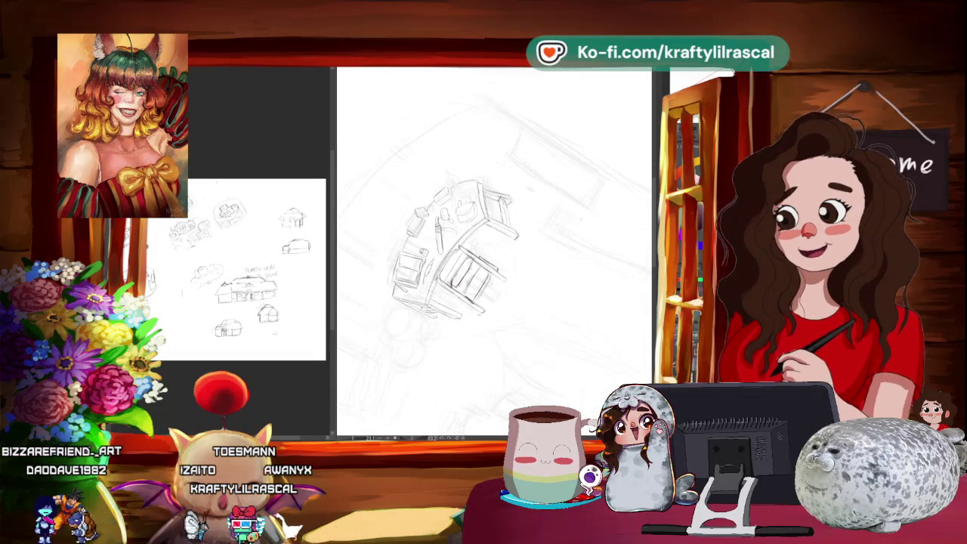
left_click_drag(514, 348, 486, 369)
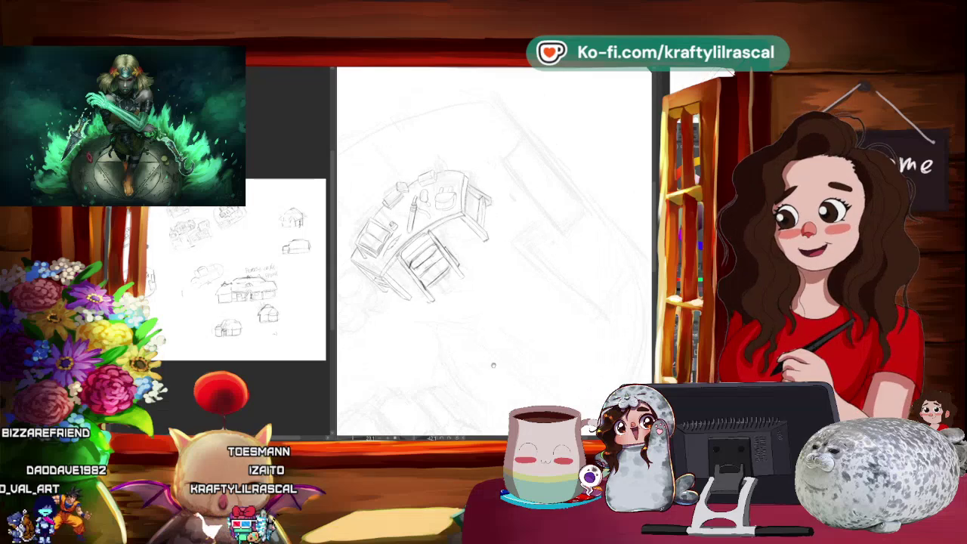
left_click_drag(468, 402, 532, 323)
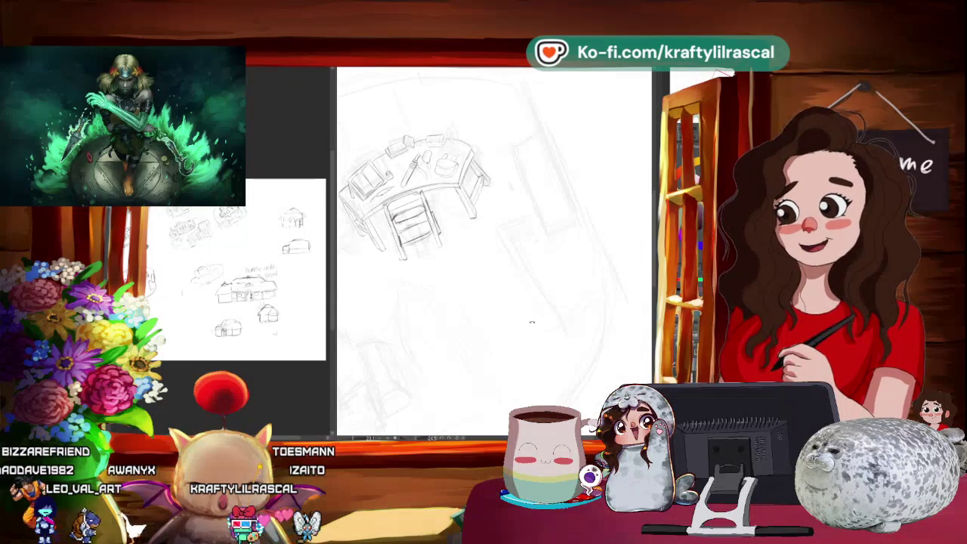
left_click_drag(456, 290, 498, 332)
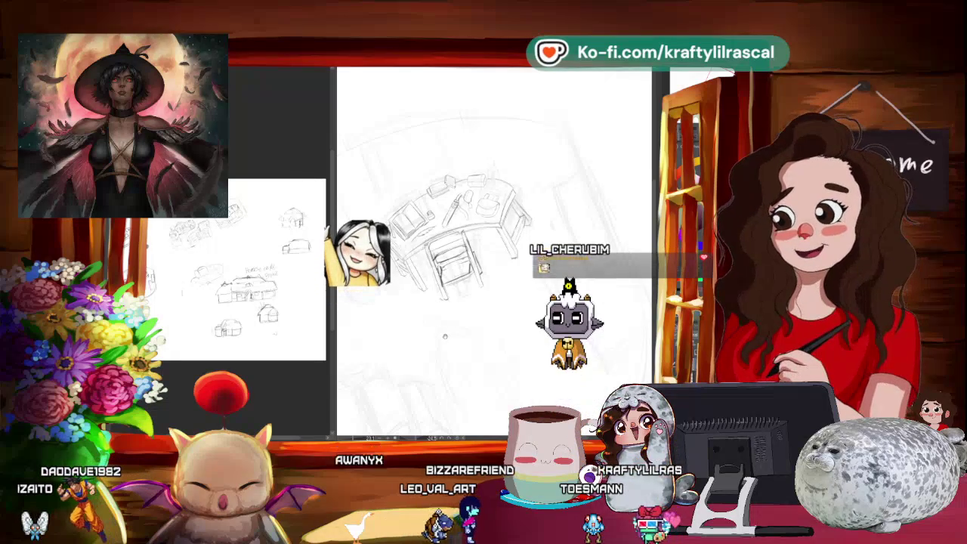
left_click_drag(424, 249, 340, 306)
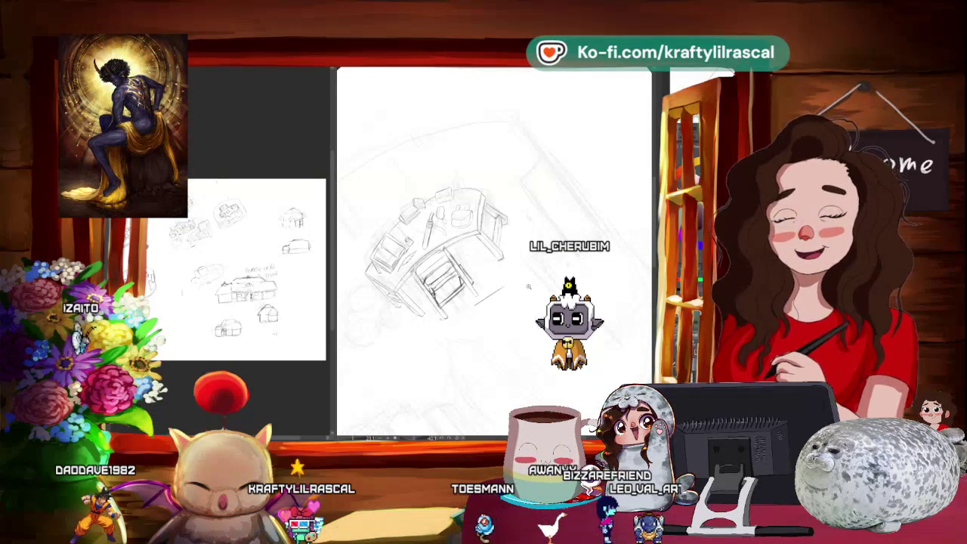
mouse_move(473, 325)
left_mouse_down()
mouse_move(465, 369)
mouse_move(476, 421)
mouse_move(505, 336)
left_mouse_up()
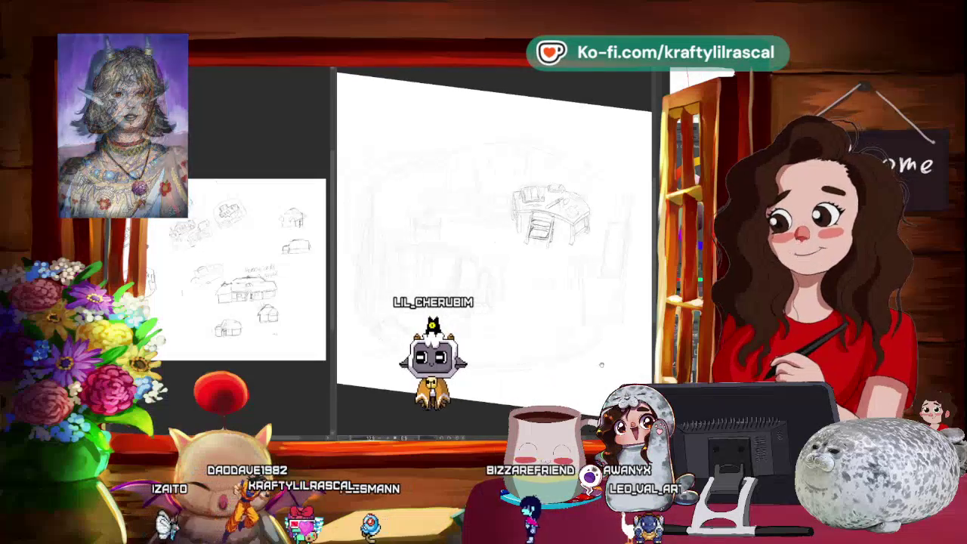
Step: Sketch a tall item standing at the right end of the curved desk
mouse_move(506, 336)
left_mouse_down()
mouse_move(457, 331)
mouse_move(491, 332)
left_mouse_up()
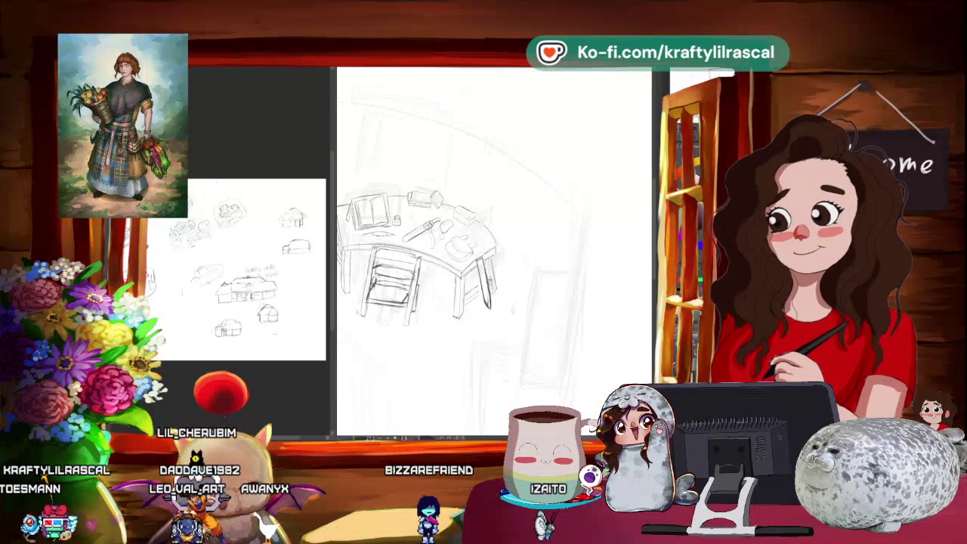
left_click_drag(491, 249, 373, 195)
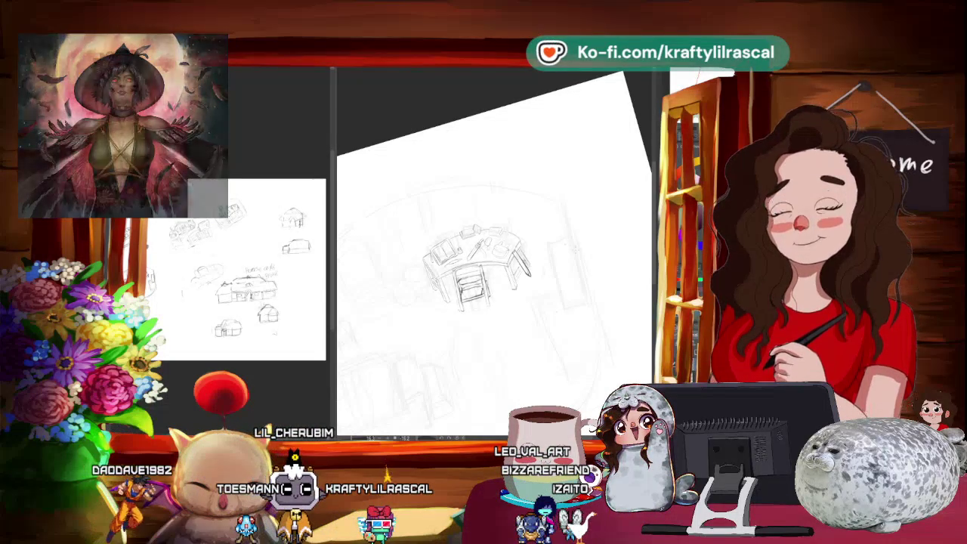
left_click_drag(394, 110, 625, 247)
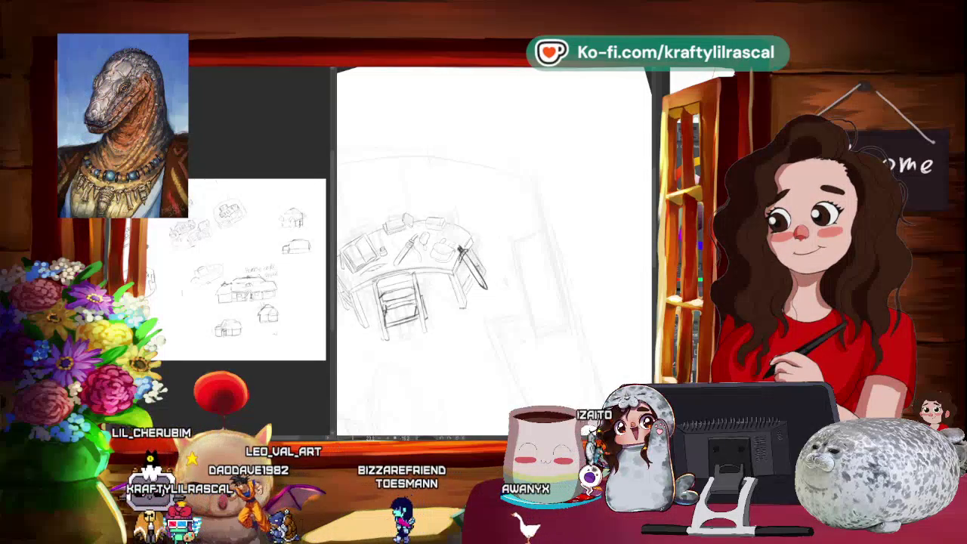
scroll(549, 269, "down", 3)
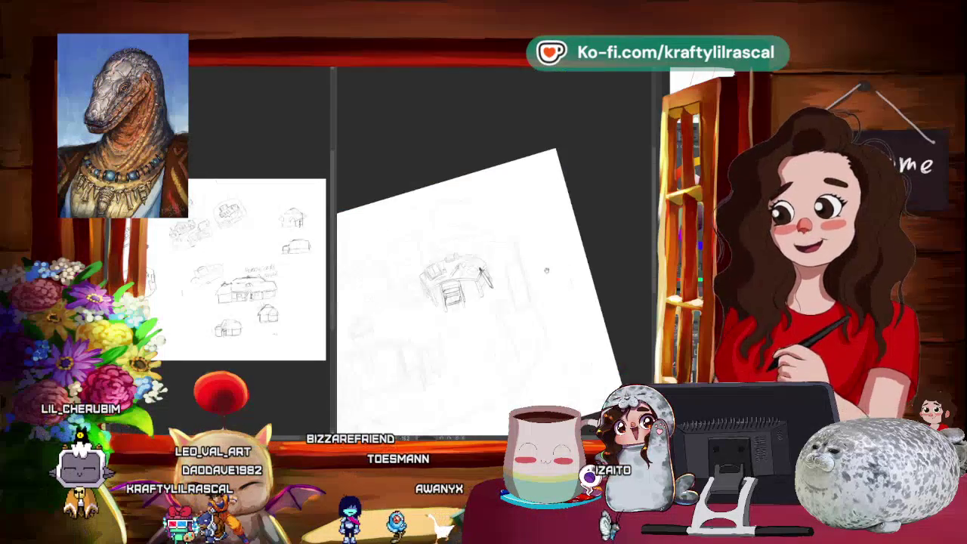
Step: Pencil an oval jar rim beside the left end of the desk
scroll(549, 268, "up", 2)
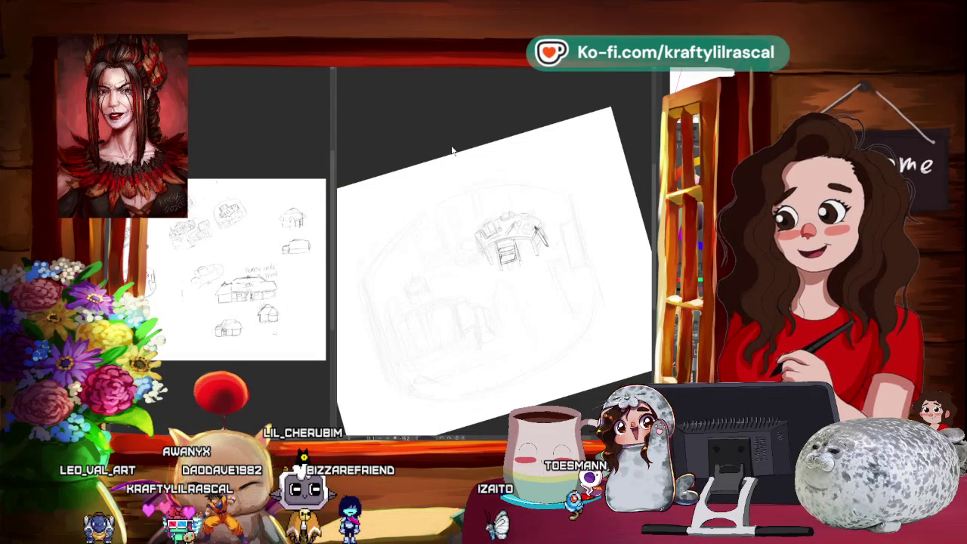
key("ctrl+minus")
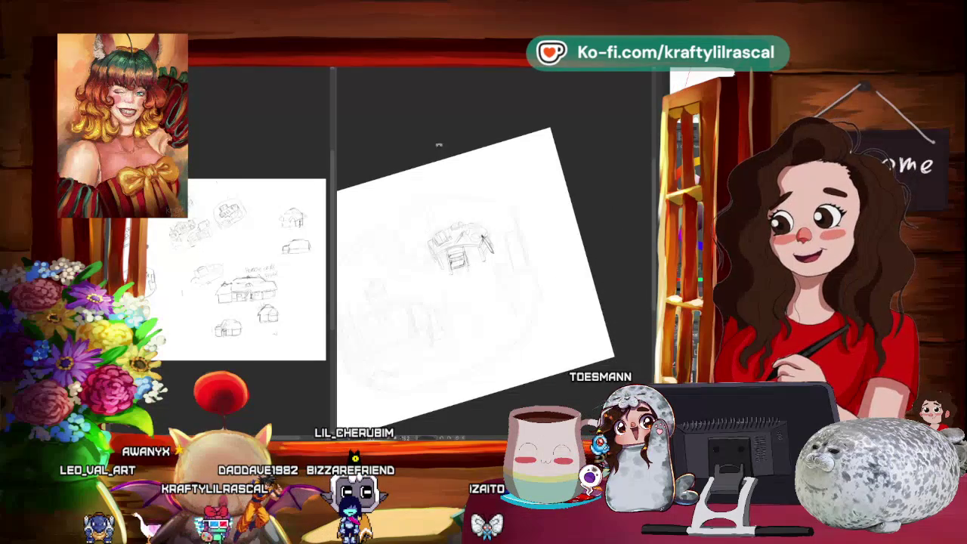
left_click_drag(433, 149, 425, 151)
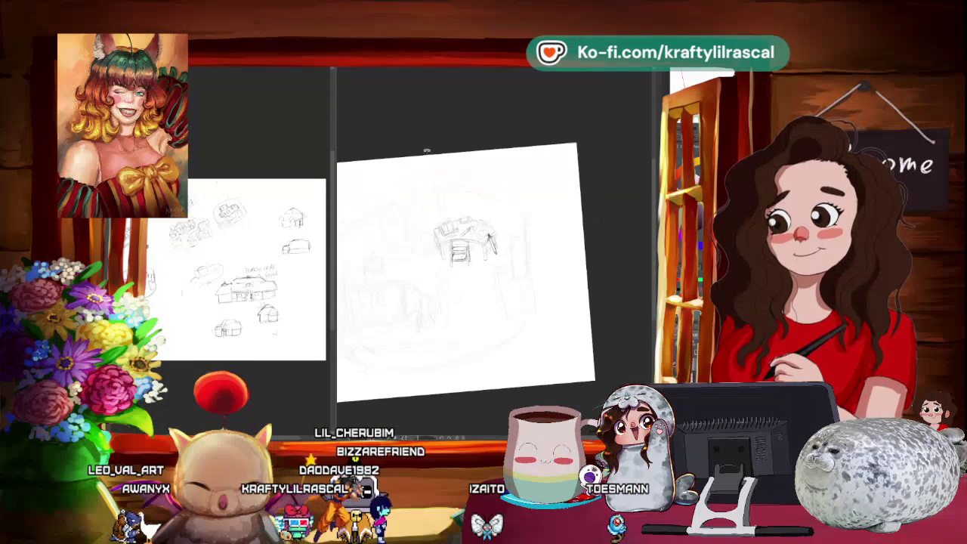
scroll(432, 279, "up", 2)
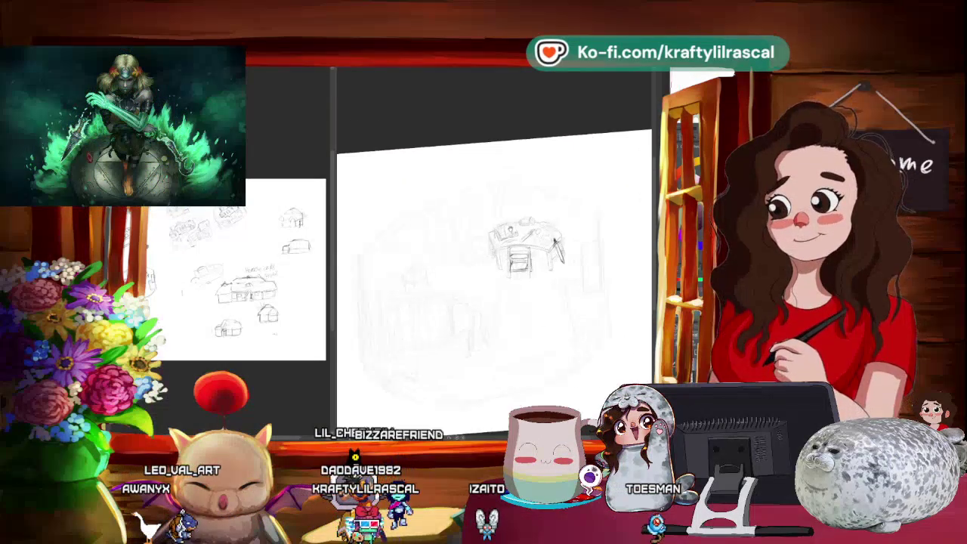
left_click_drag(480, 197, 512, 189)
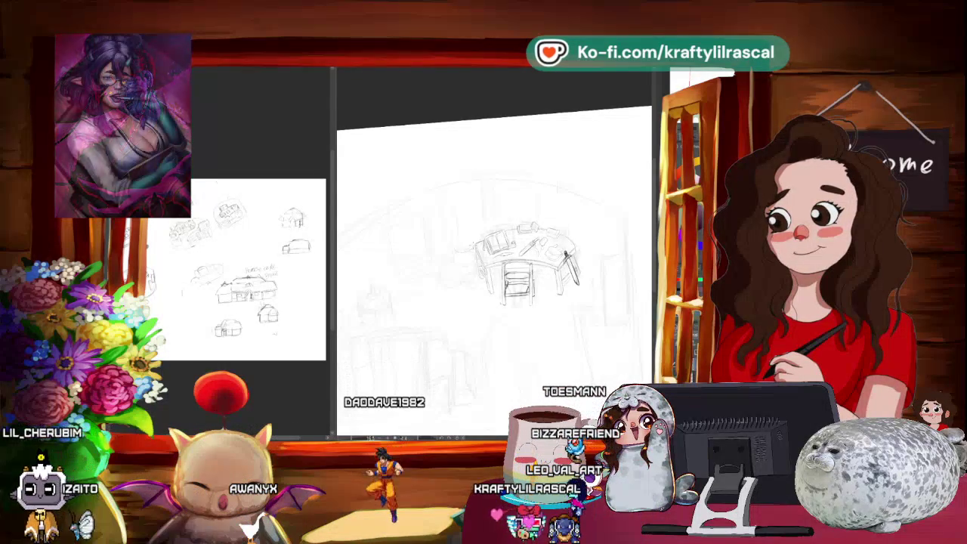
mouse_move(471, 248)
left_mouse_down()
mouse_move(456, 251)
mouse_move(452, 266)
left_mouse_up()
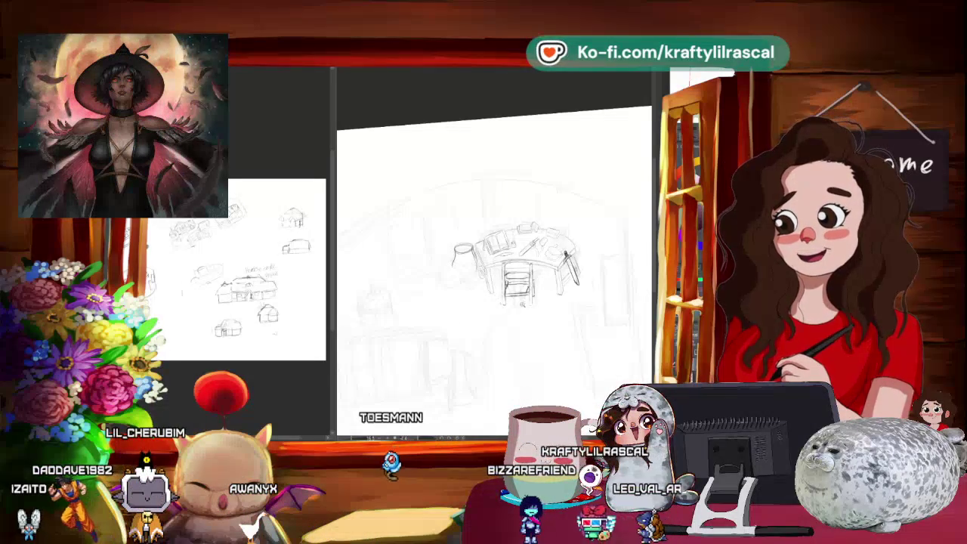
mouse_move(500, 322)
left_mouse_down()
mouse_move(494, 350)
mouse_move(507, 325)
left_mouse_up()
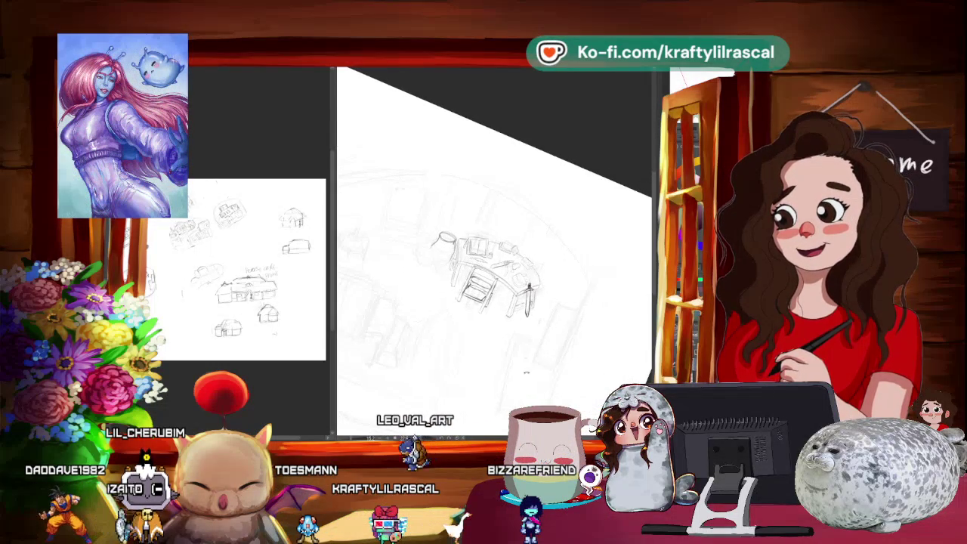
Step: Sketch several jar shapes at the curved desk's left end, levelling and recentring the canvas view
left_click_drag(486, 384, 616, 300)
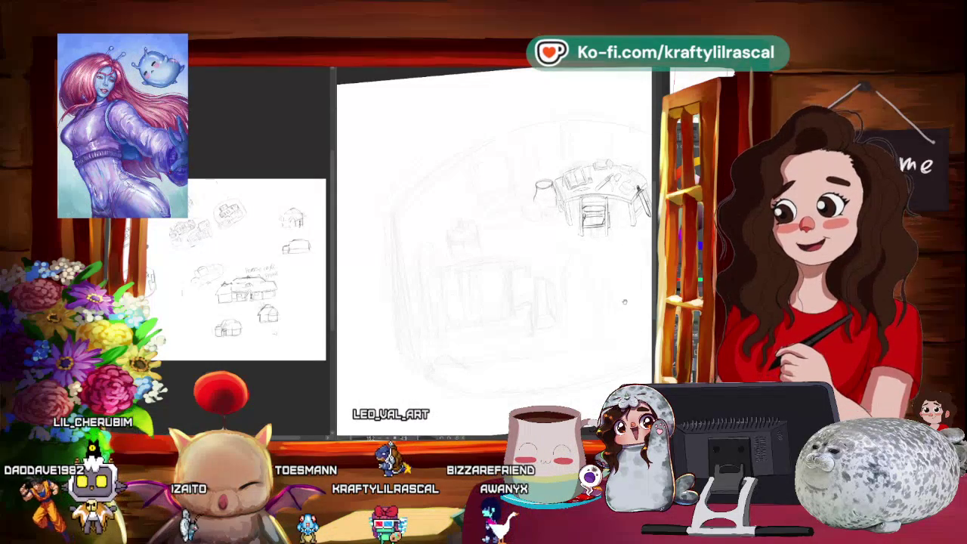
mouse_move(616, 300)
left_mouse_down()
mouse_move(554, 330)
mouse_move(557, 374)
mouse_move(469, 203)
left_mouse_up()
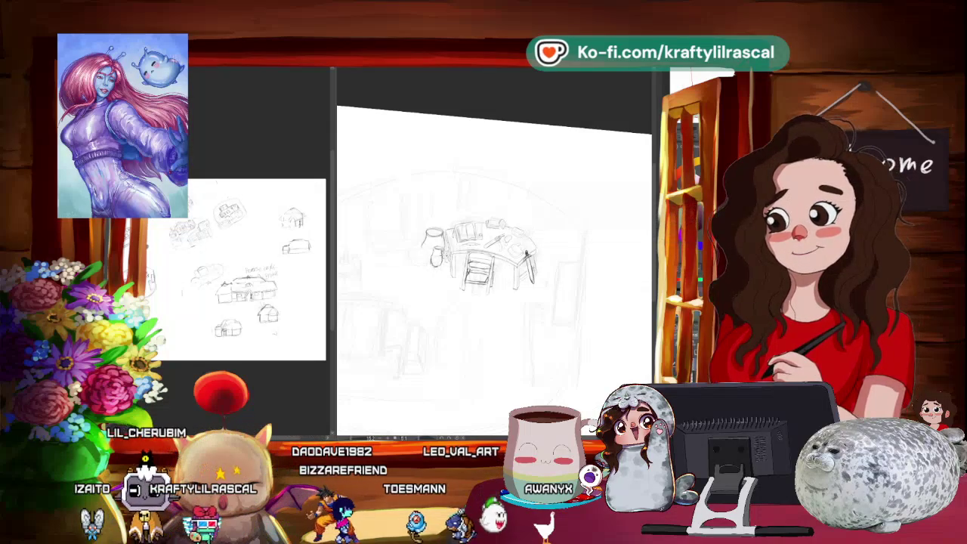
mouse_move(493, 319)
left_mouse_down()
mouse_move(520, 317)
mouse_move(545, 274)
left_mouse_up()
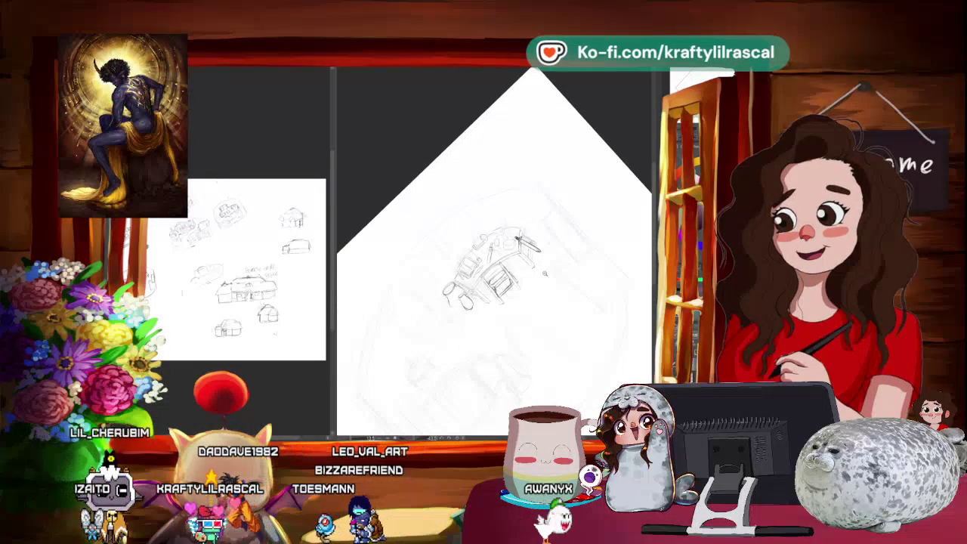
Step: Pencil a second jar beside the first and a box-shaped chest below the desk
mouse_move(512, 355)
left_mouse_down()
mouse_move(504, 326)
mouse_move(288, 257)
left_mouse_up()
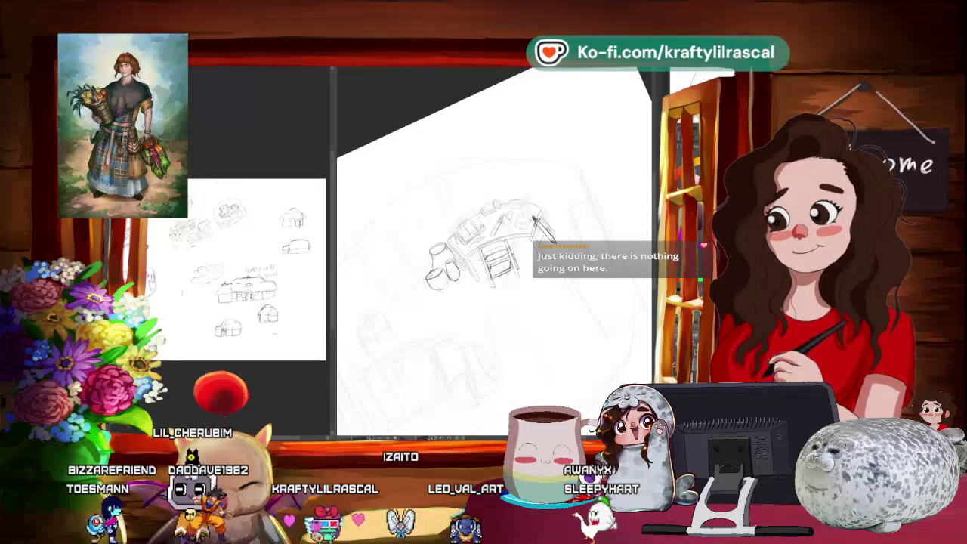
left_click_drag(484, 303, 521, 272)
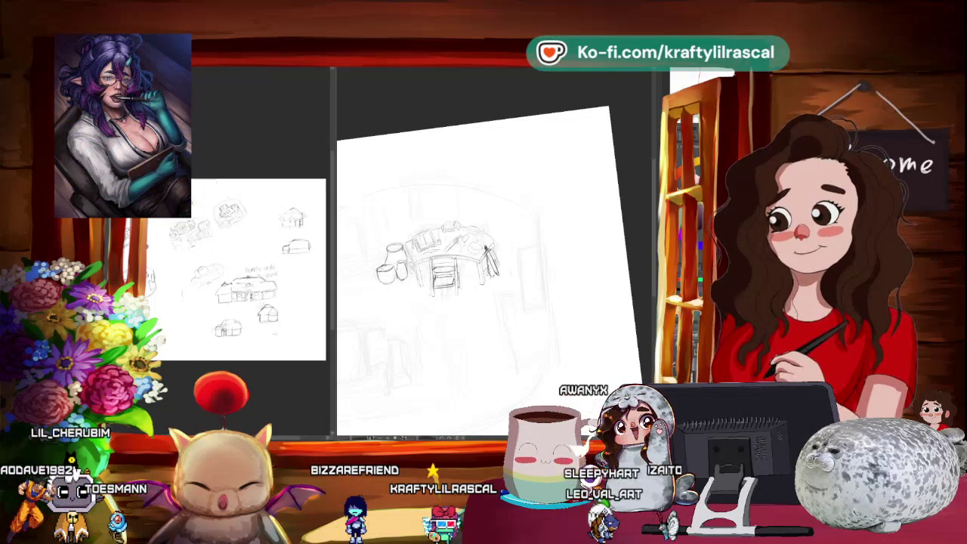
scroll(480, 305, "down", 5)
scroll(481, 304, "up", 4)
left_click_drag(481, 304, 485, 307)
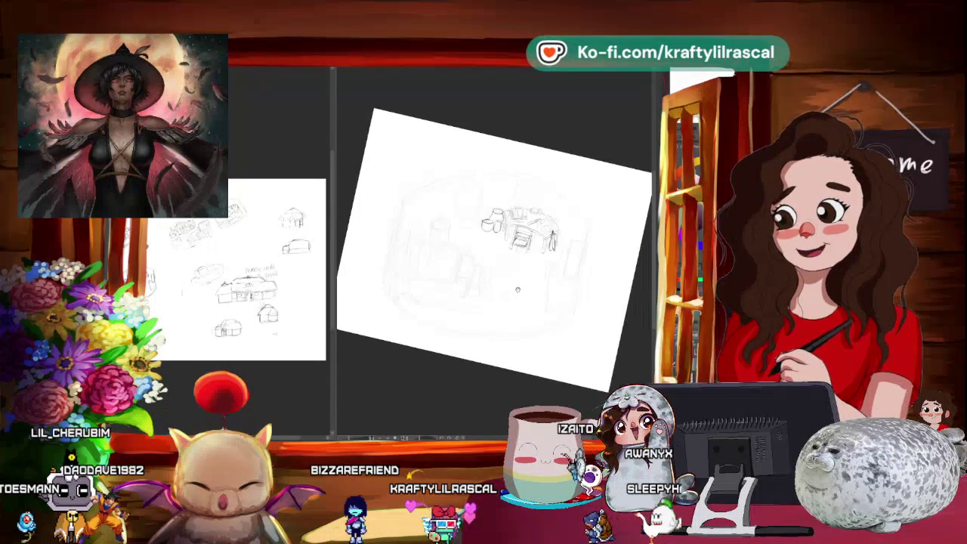
scroll(484, 307, "up", 2)
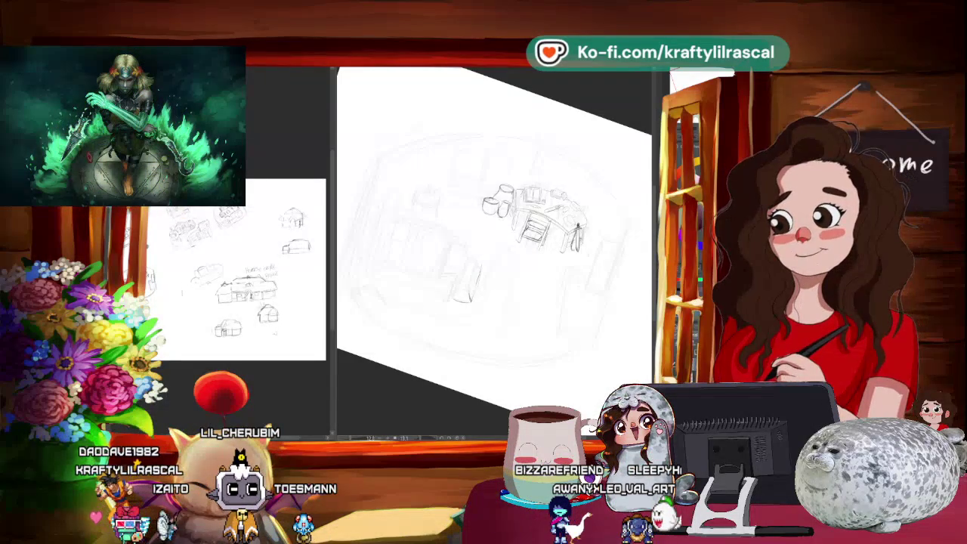
left_click_drag(559, 111, 485, 130)
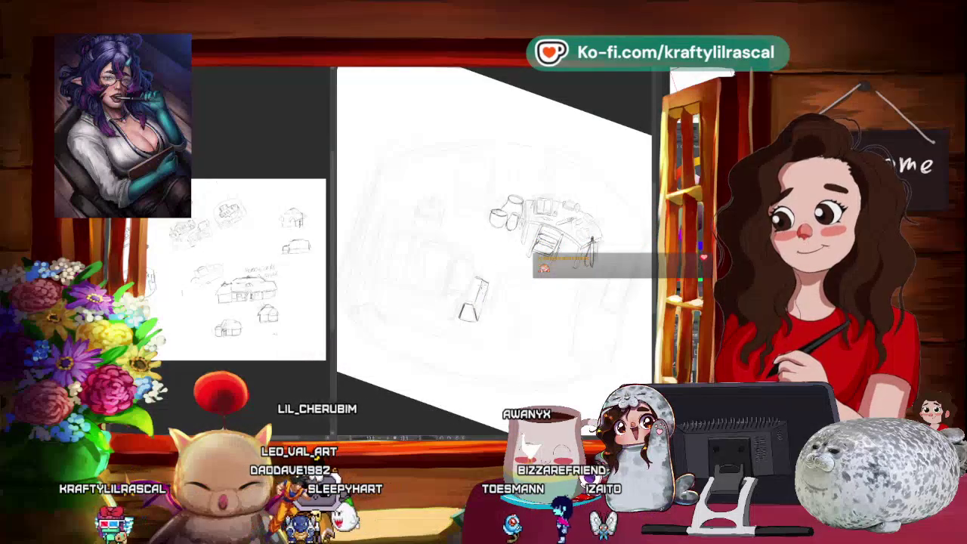
mouse_move(491, 325)
left_mouse_down()
mouse_move(459, 333)
mouse_move(470, 335)
left_mouse_up()
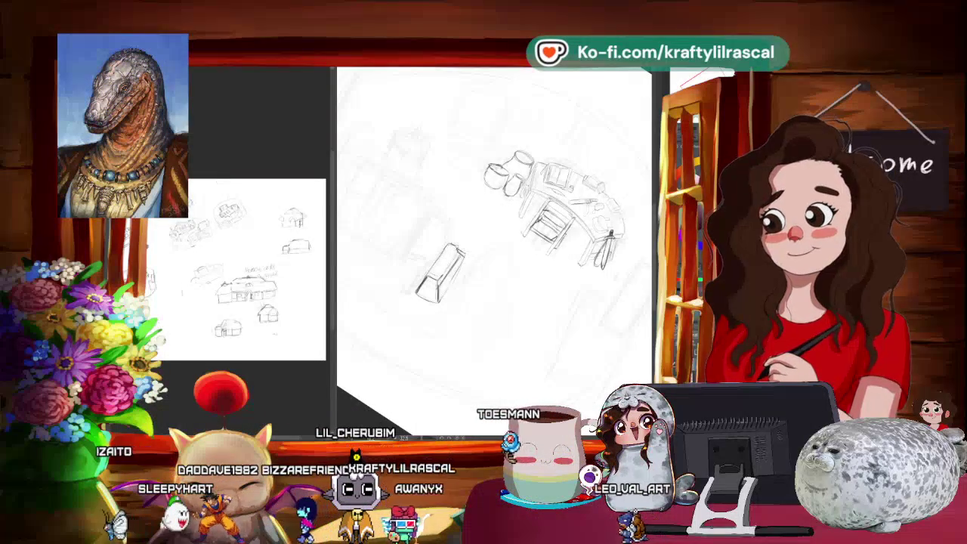
Step: Redraw the box below the desk as a small chest with an arched lid
scroll(493, 271, "down", 3)
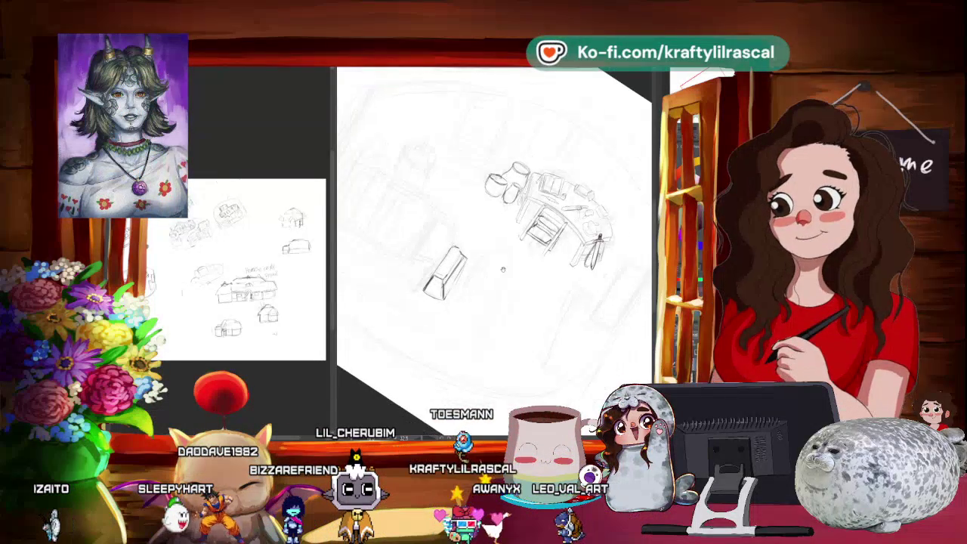
key("-")
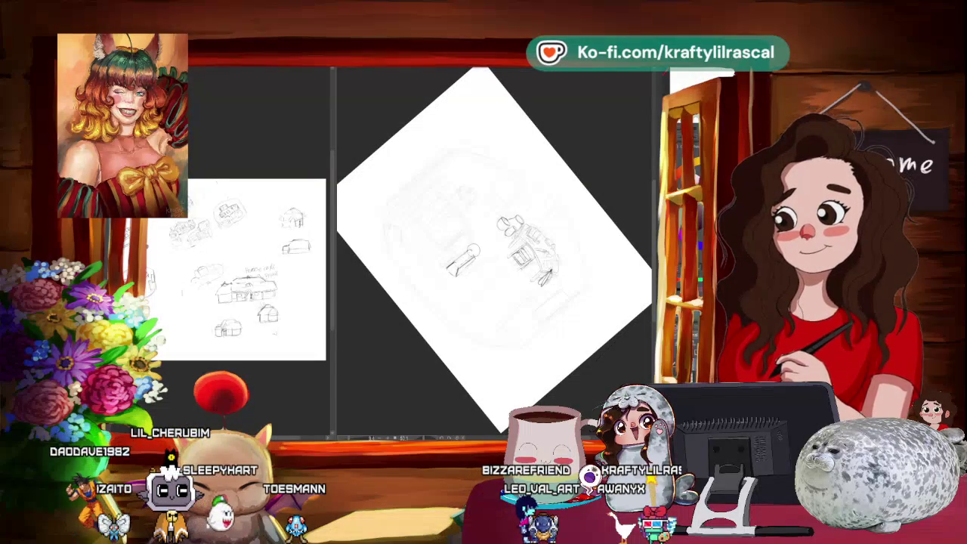
mouse_move(458, 266)
left_mouse_down()
mouse_move(516, 268)
mouse_move(511, 257)
left_mouse_up()
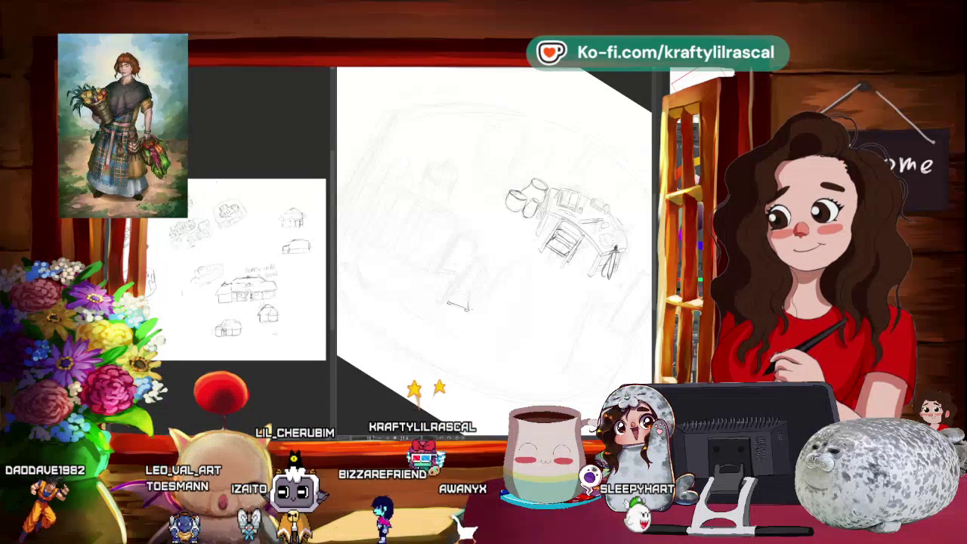
left_click_drag(487, 276, 468, 307)
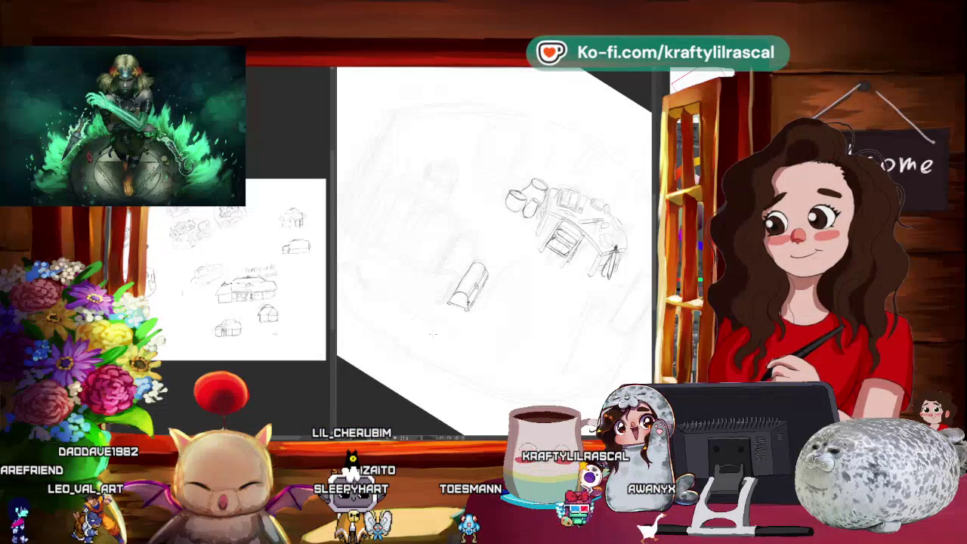
scroll(501, 300, "down", 5)
scroll(501, 301, "up", 5)
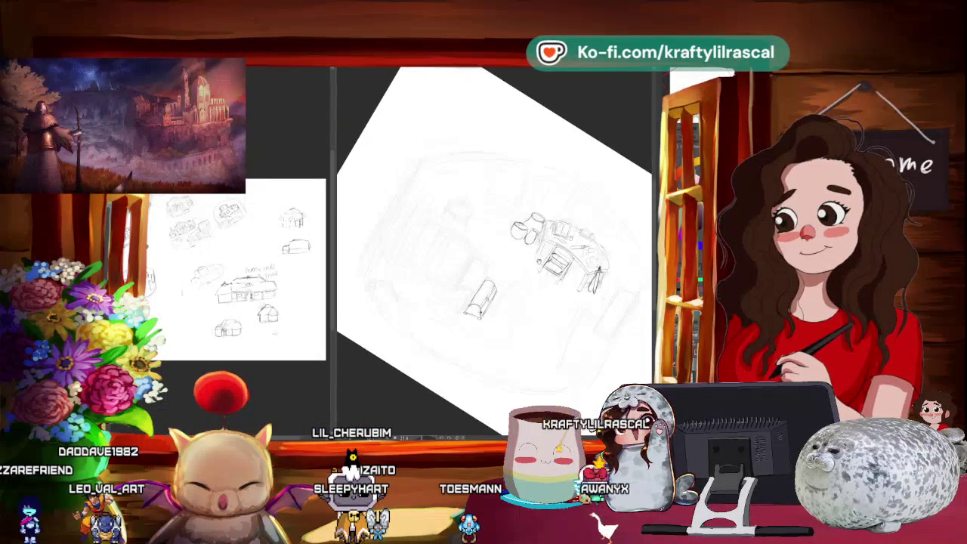
scroll(508, 230, "down", 1)
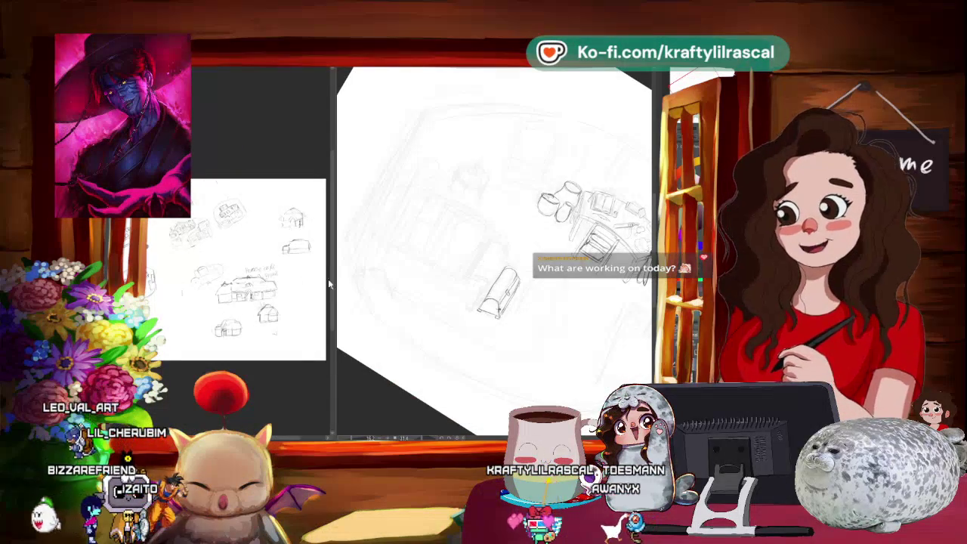
left_click_drag(332, 281, 590, 283)
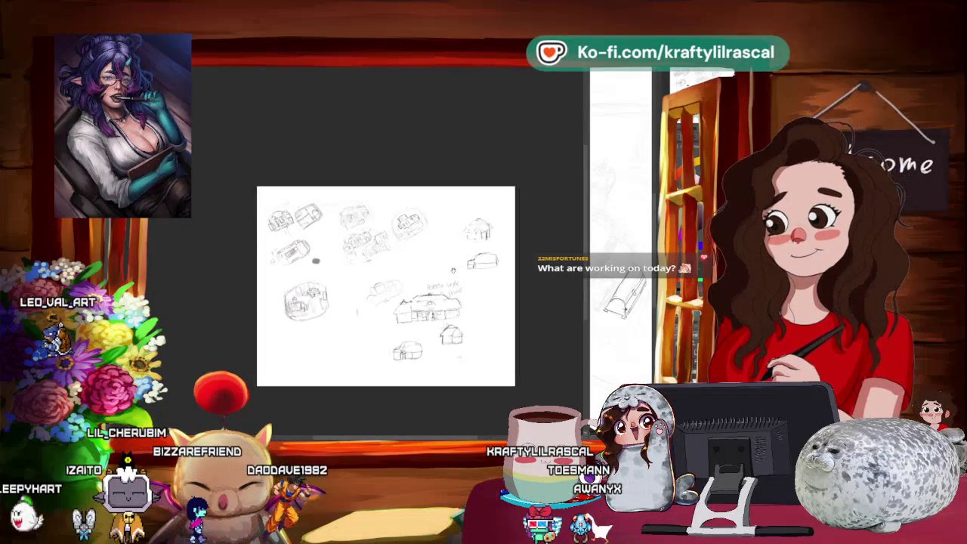
Step: Zoom and pan the Sub View onto the room thumbnails, then narrow it to reveal the canvas
scroll(371, 282, "up", 2)
scroll(372, 283, "up", 1)
scroll(372, 282, "up", 1)
scroll(372, 282, "up", 1)
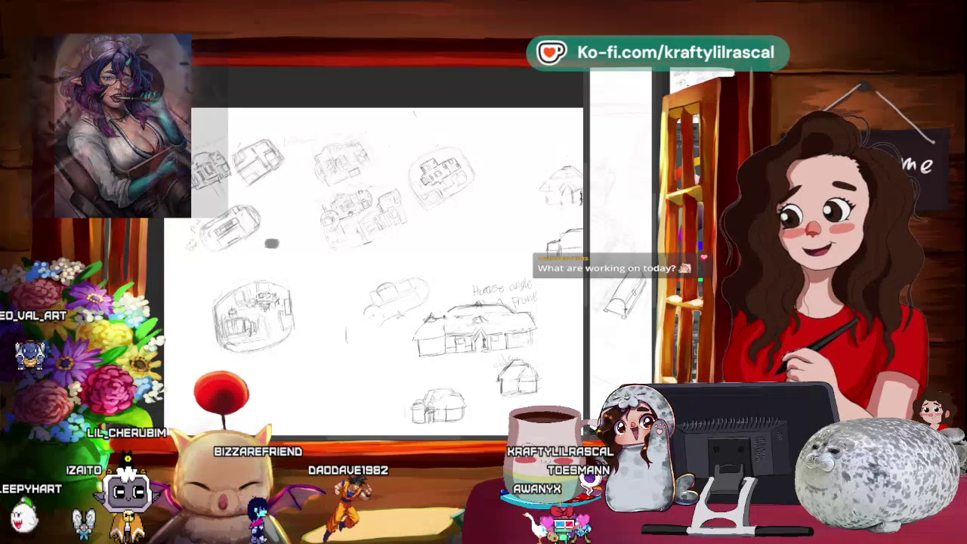
mouse_move(323, 250)
left_mouse_down()
mouse_move(372, 220)
mouse_move(396, 183)
left_mouse_up()
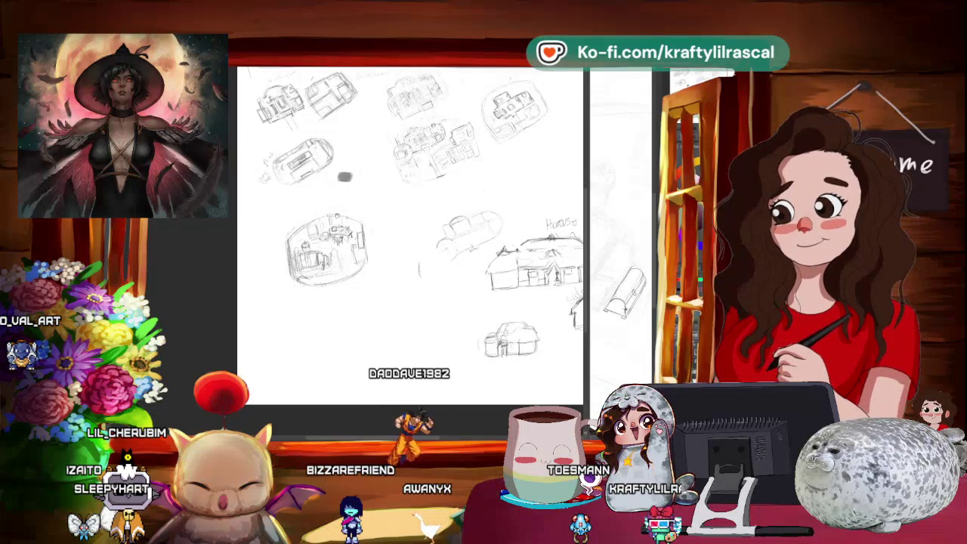
left_click_drag(396, 183, 338, 190)
mouse_move(588, 235)
left_mouse_down()
mouse_move(264, 257)
mouse_move(432, 171)
mouse_move(455, 172)
left_mouse_up()
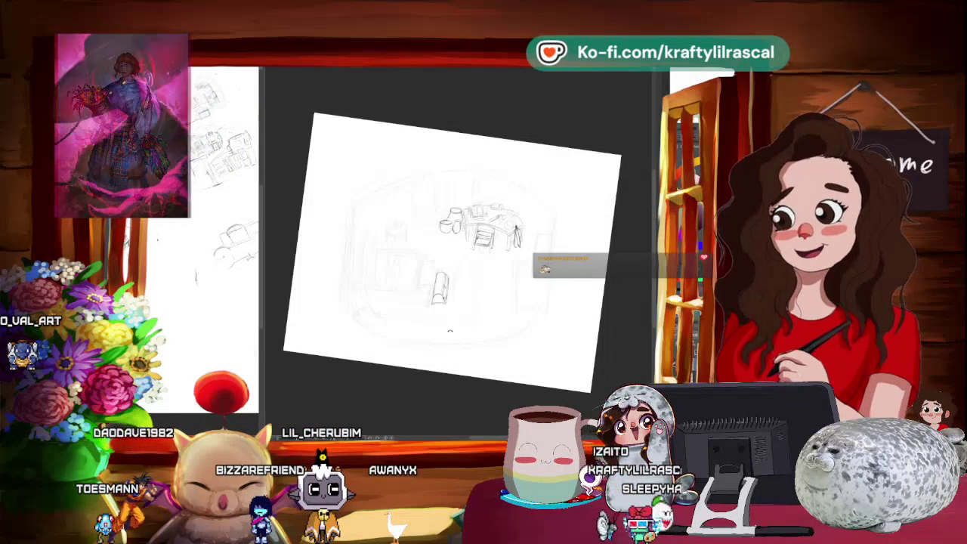
Step: Draw a small upright couch stroke just left of the domed chest's base
left_click_drag(479, 299, 433, 309)
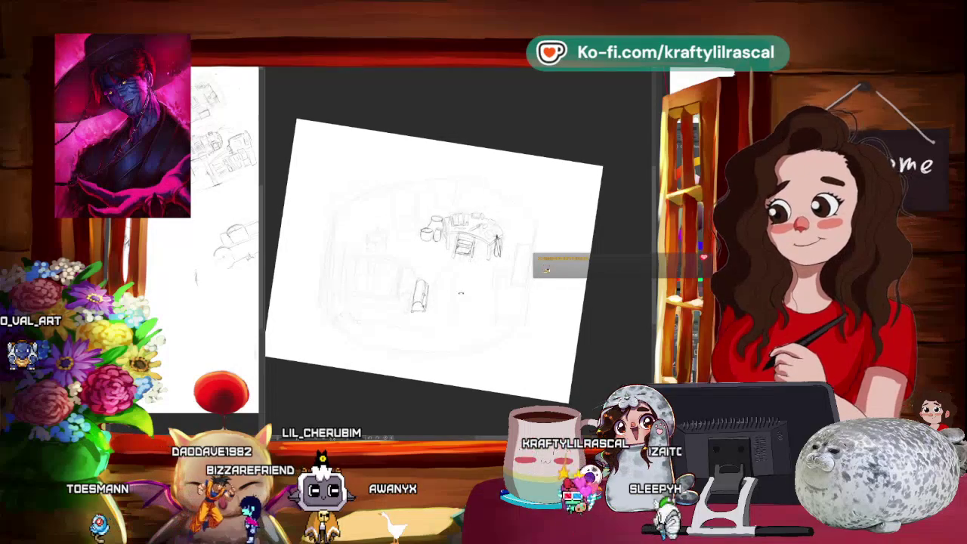
scroll(486, 282, "up", 2)
left_click_drag(486, 282, 499, 270)
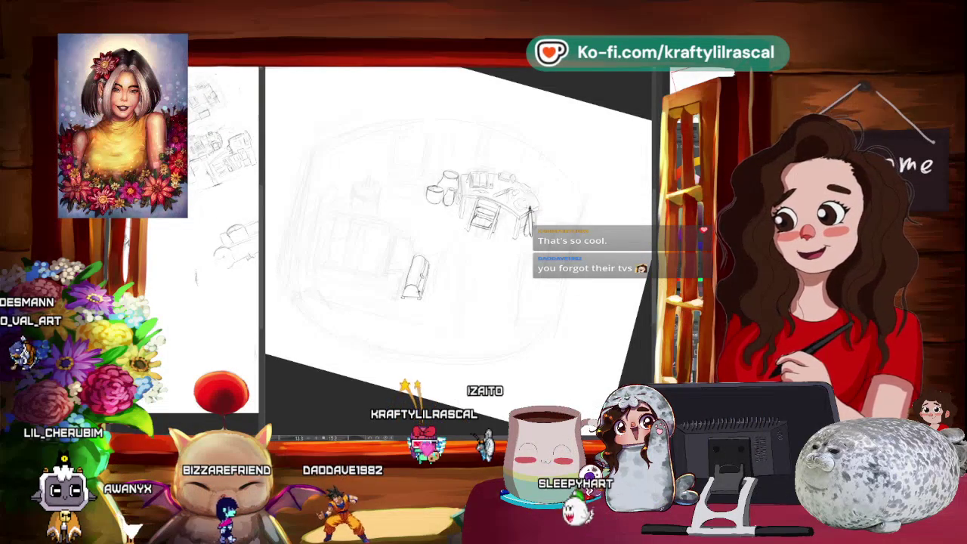
key("-")
key("-")
key("-")
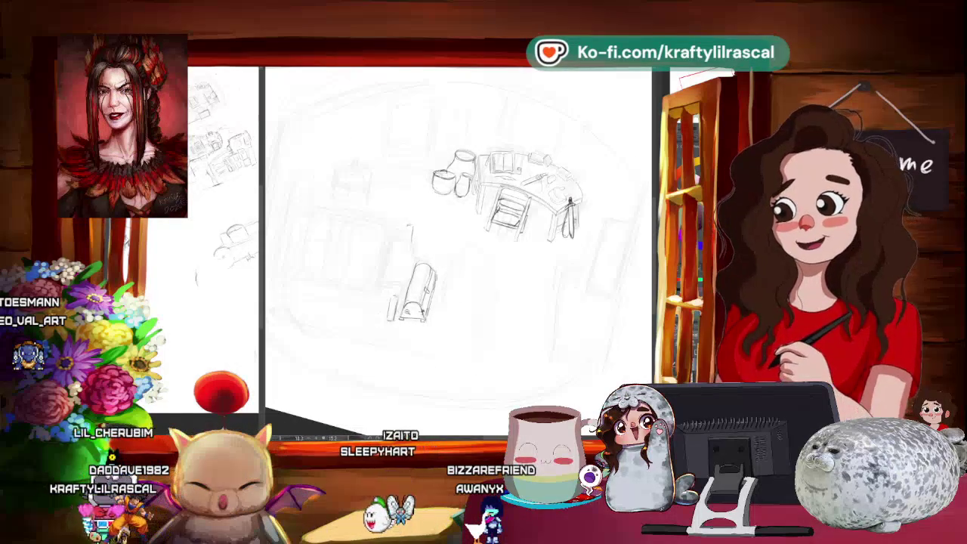
Step: Sketch two long couch lines extending leftward from the chest's base
left_click_drag(458, 242, 498, 287)
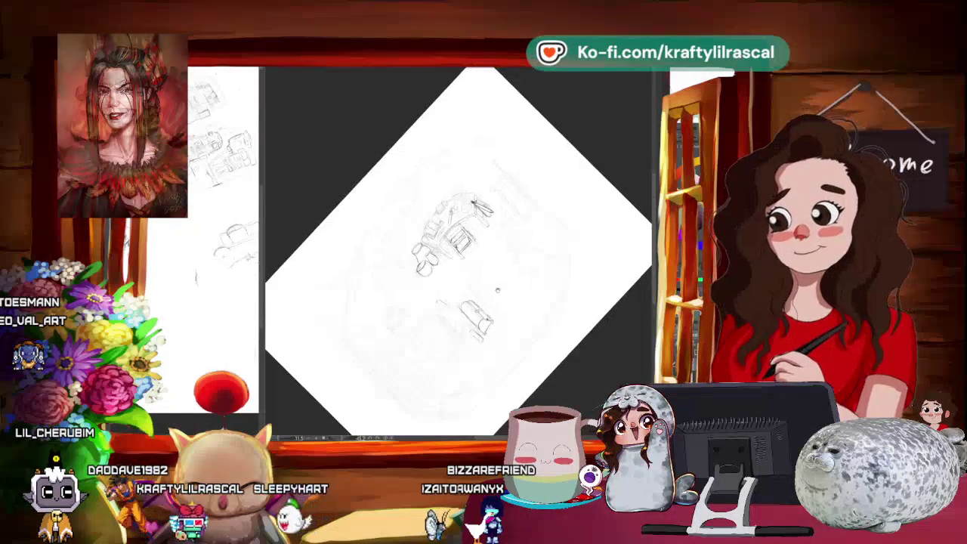
scroll(459, 304, "up", 2)
scroll(458, 303, "up", 2)
scroll(458, 303, "up", 1)
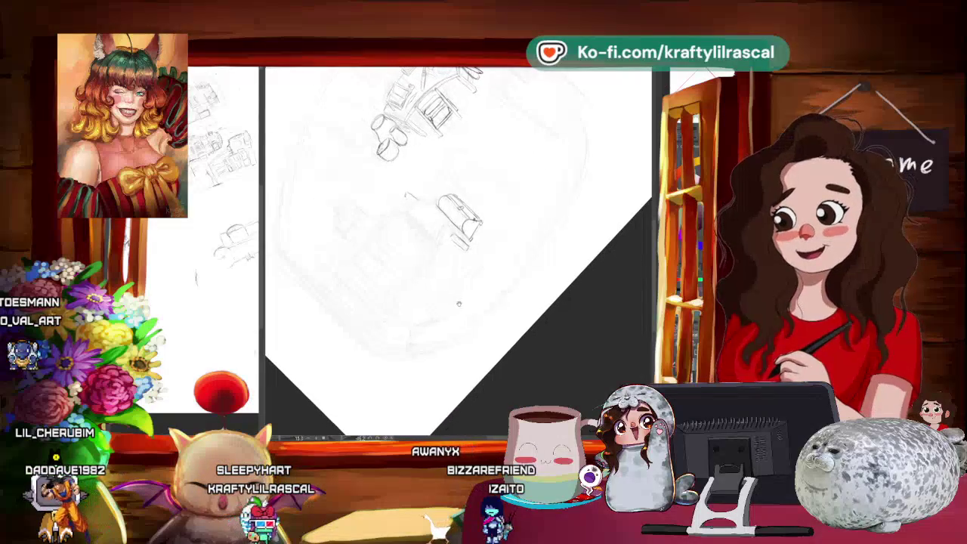
left_click_drag(513, 287, 459, 303)
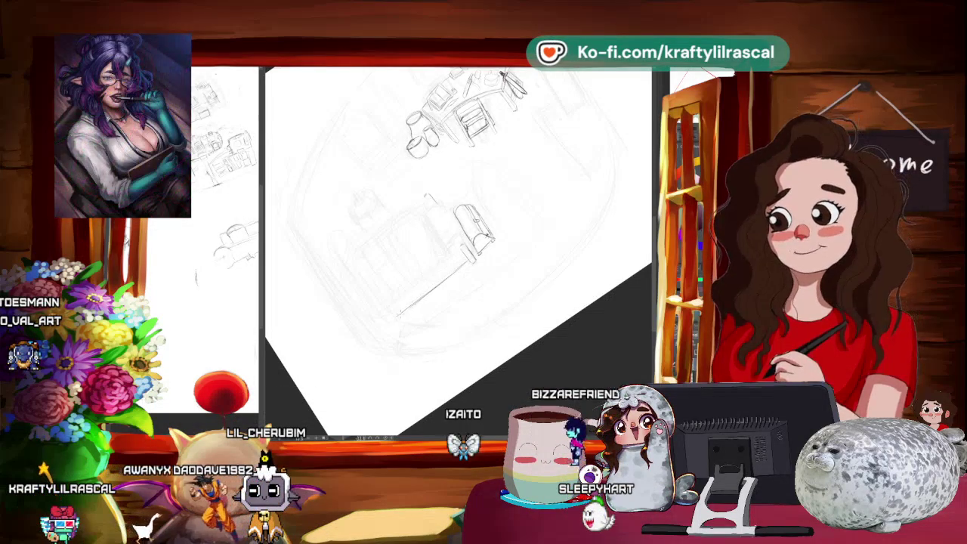
scroll(464, 296, "down", 3)
scroll(464, 296, "up", 3)
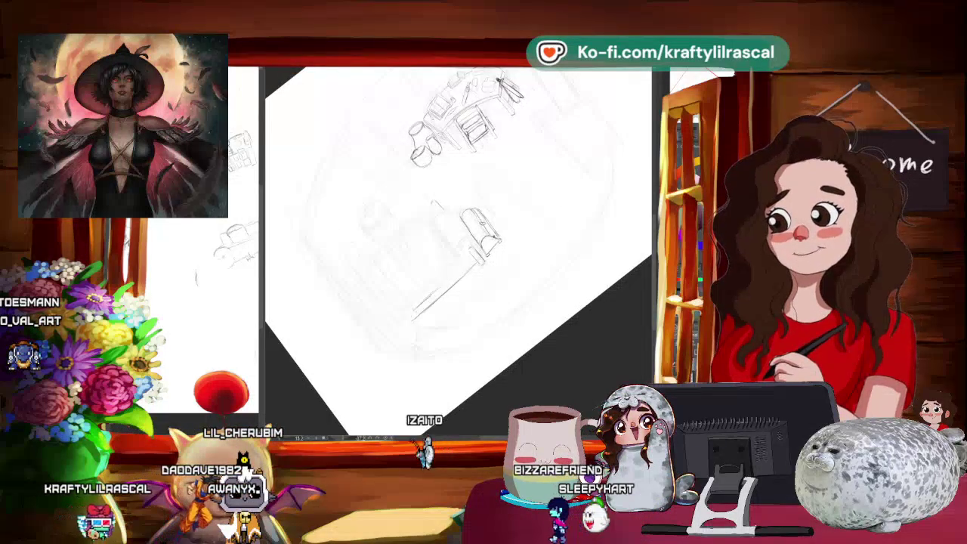
left_click_drag(460, 300, 518, 360)
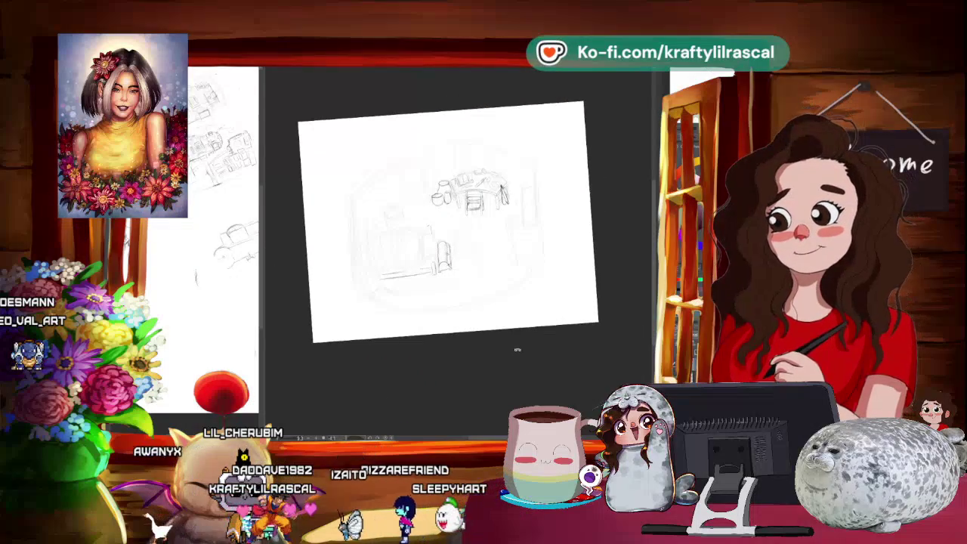
Step: Draw the long couch frame beside the domed chest at a tilted canvas angle
key("ctrl+at")
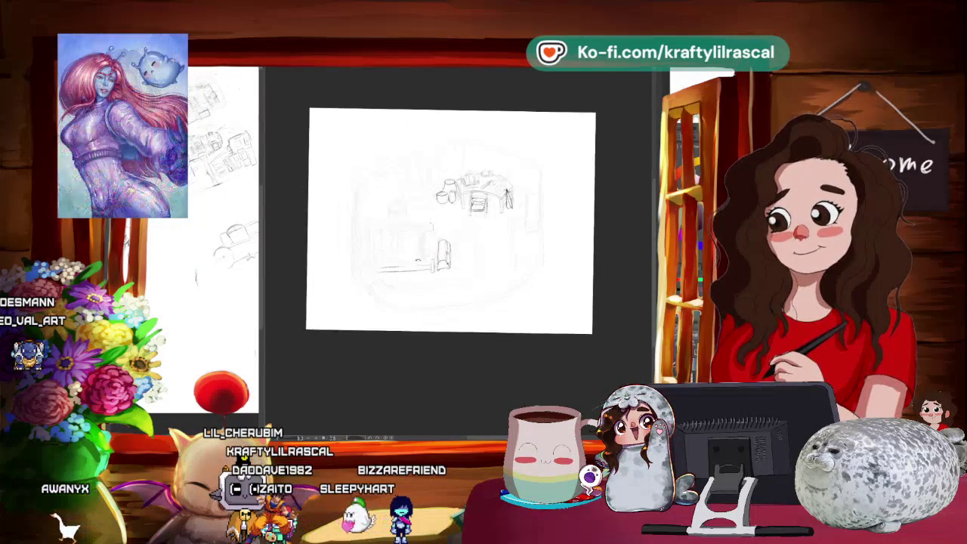
key("ctrl+0")
left_click_drag(412, 239, 235, 209)
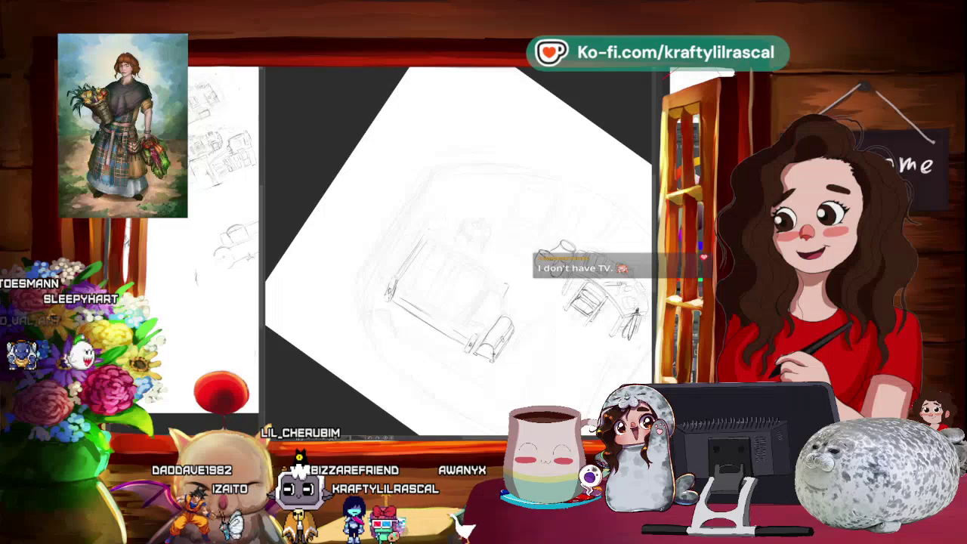
left_click_drag(434, 310, 517, 273)
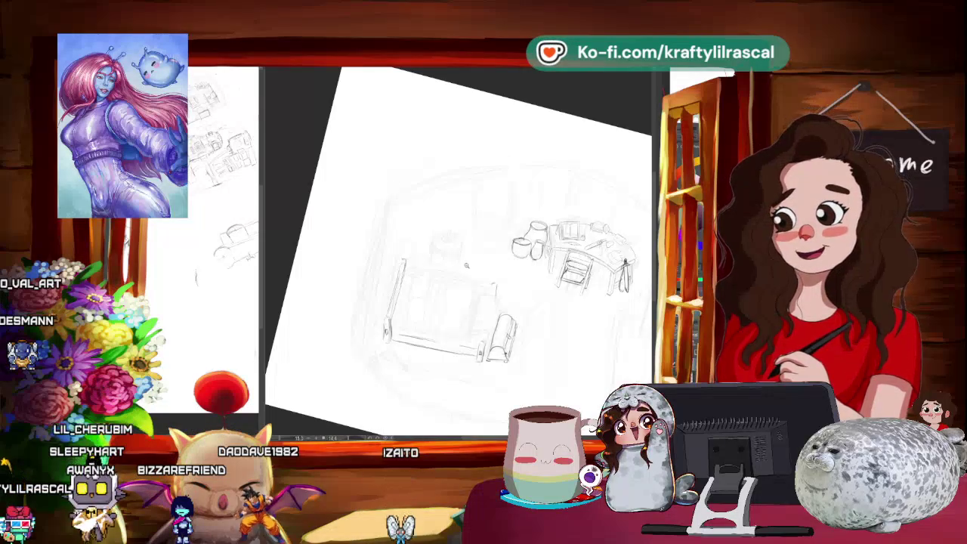
key("ctrl+minus")
left_click_drag(574, 227, 529, 340)
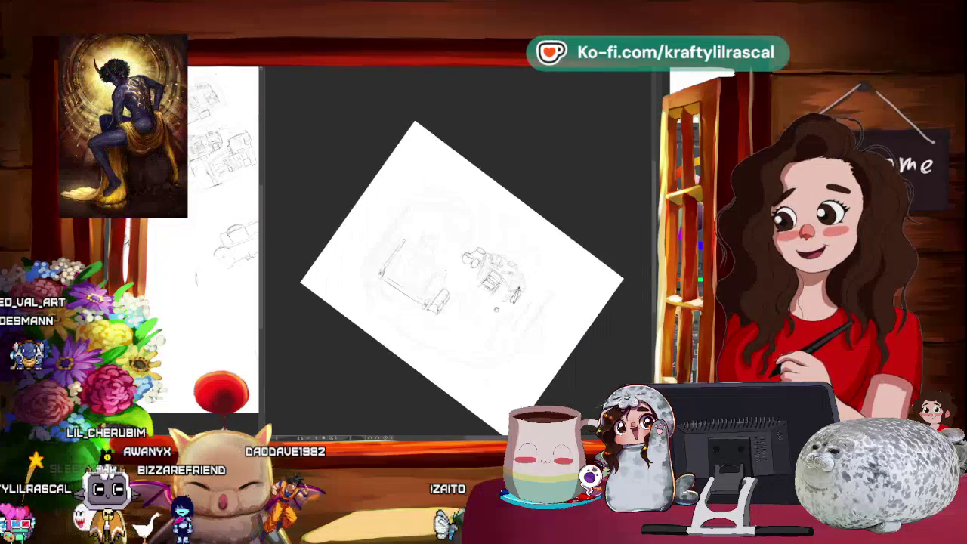
key("ctrl+plus")
key("minus")
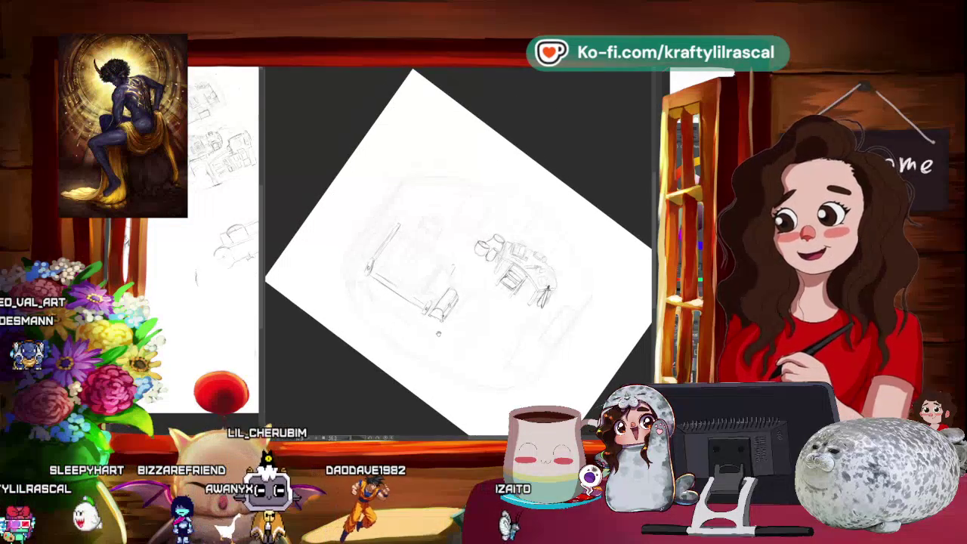
key("asciicircum")
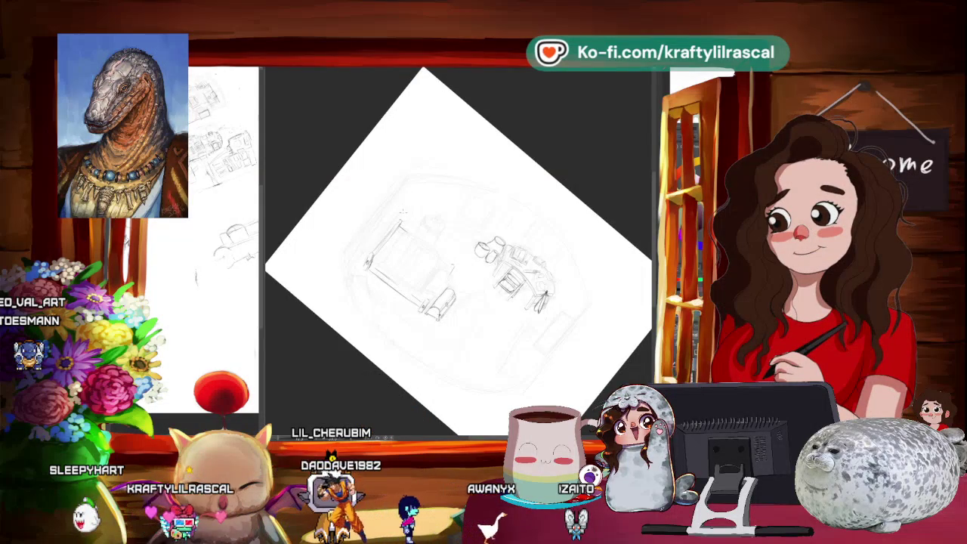
Step: Add the couch's back and legs to the frame
key("ctrl+0")
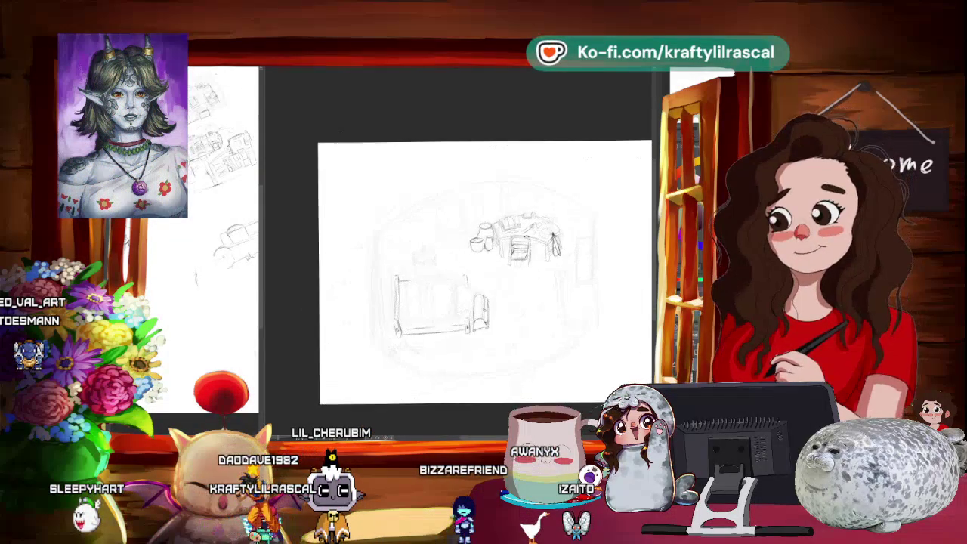
scroll(450, 341, "up", 2)
key("ctrl+bracketright")
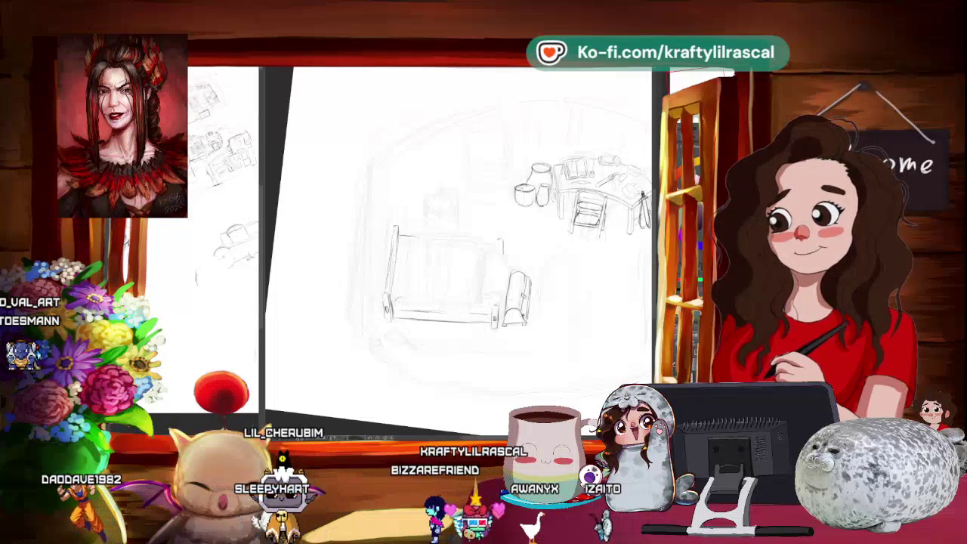
key("ctrl+bracketleft")
key("ctrl+bracketleft")
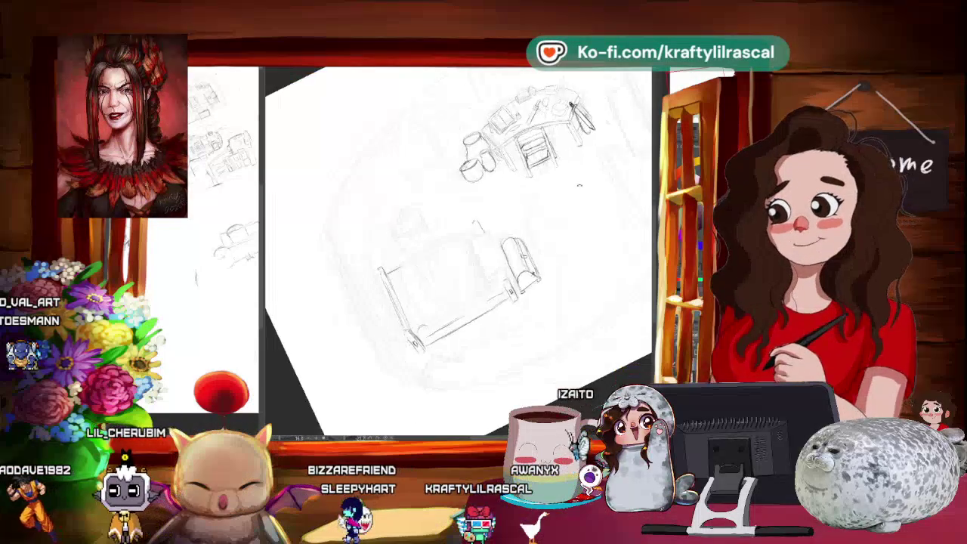
key("ctrl+bracketleft")
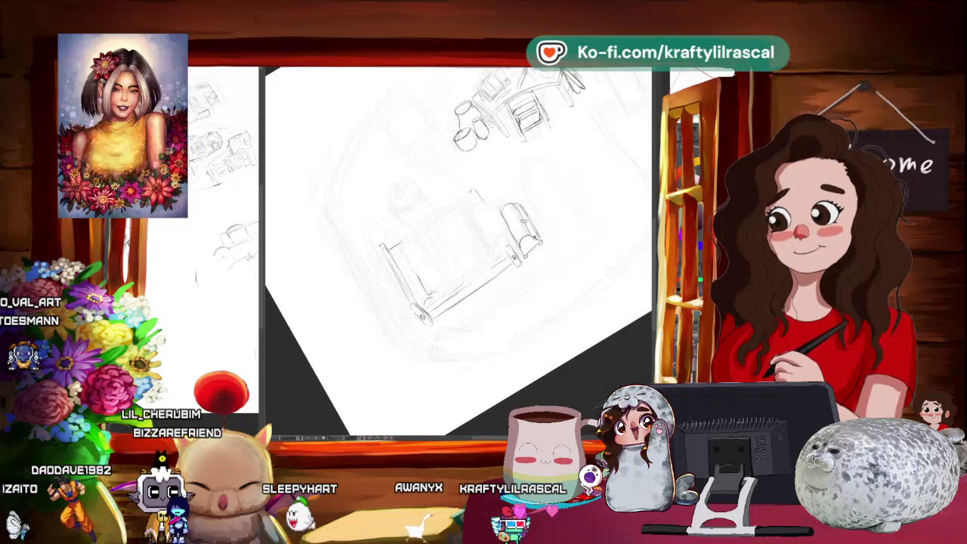
scroll(477, 273, "down", 3)
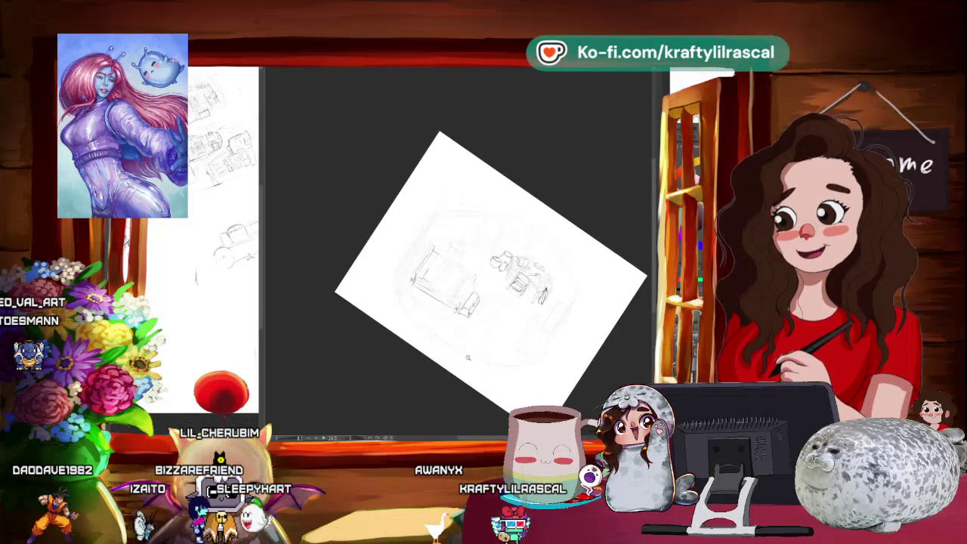
Step: Reposition the selected couch sketch with a Ctrl+T transform and commit it
scroll(477, 337, "up", 3)
scroll(477, 338, "up", 2)
scroll(477, 338, "up", 1)
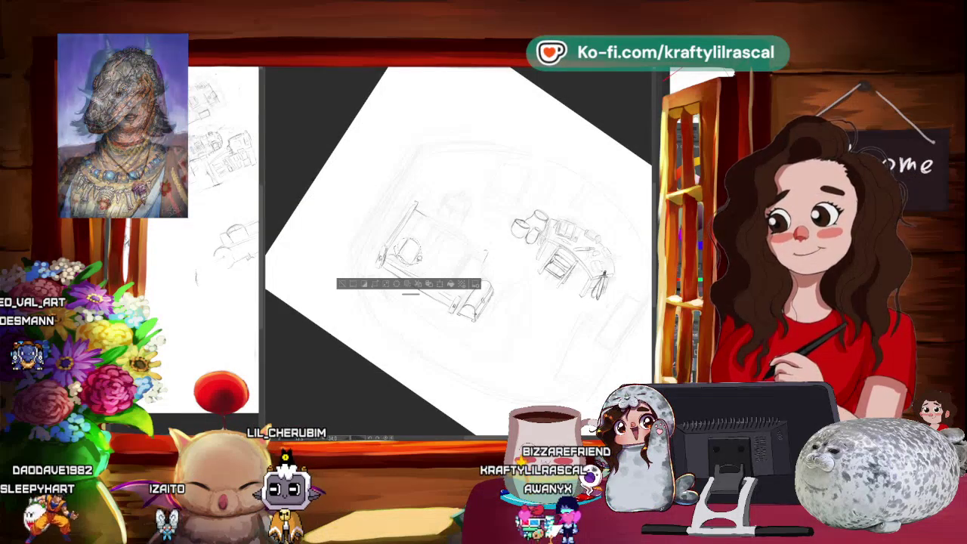
key("ctrl+t")
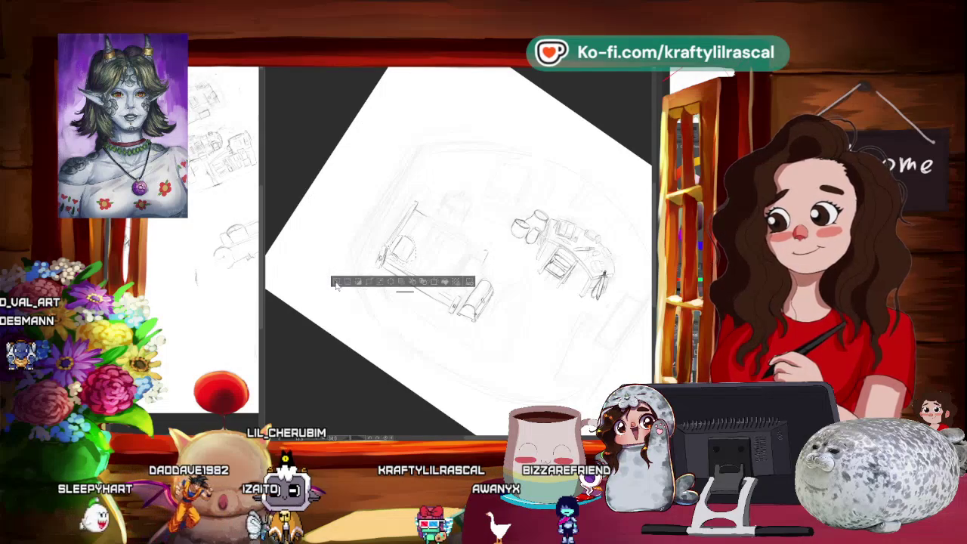
mouse_move(341, 284)
left_mouse_down()
mouse_move(321, 302)
mouse_move(281, 224)
left_mouse_up()
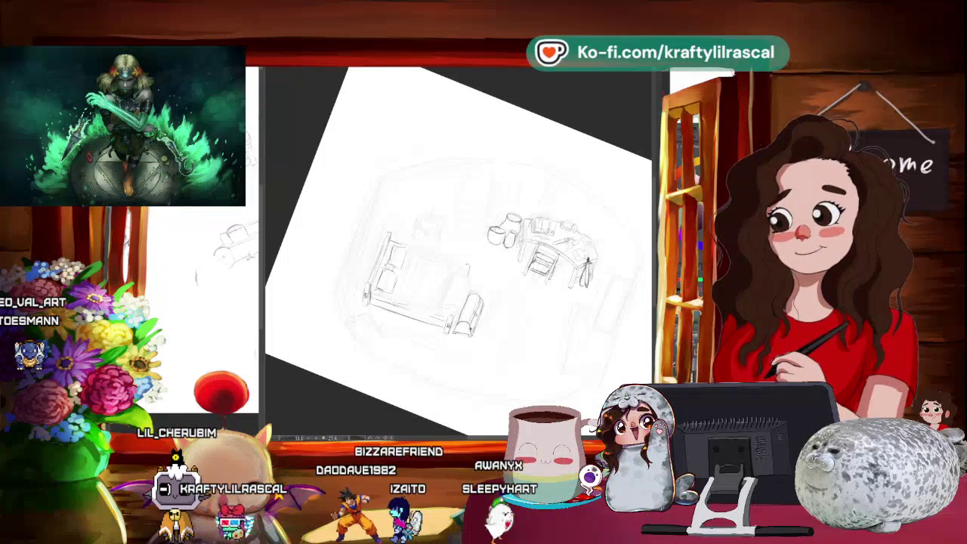
scroll(440, 275, "down", 3)
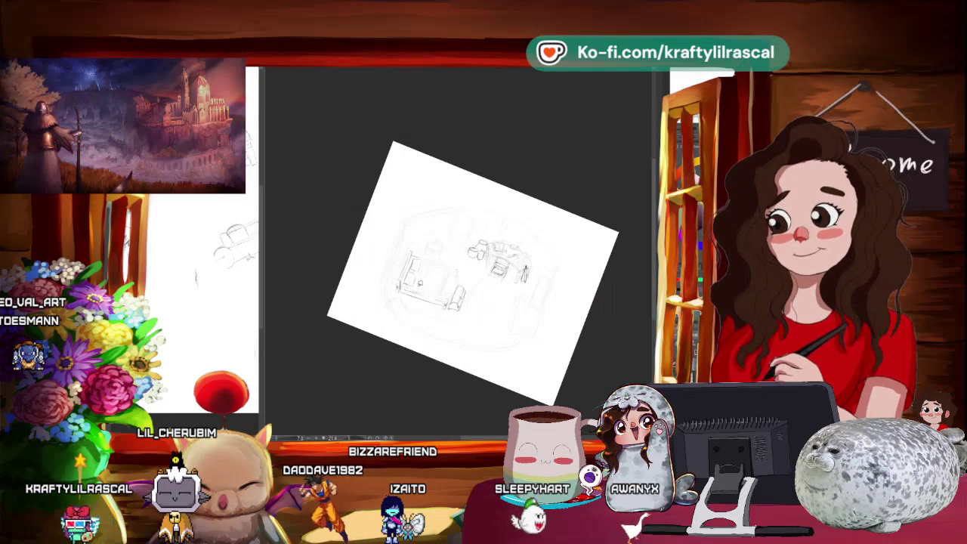
key("ctrl+t")
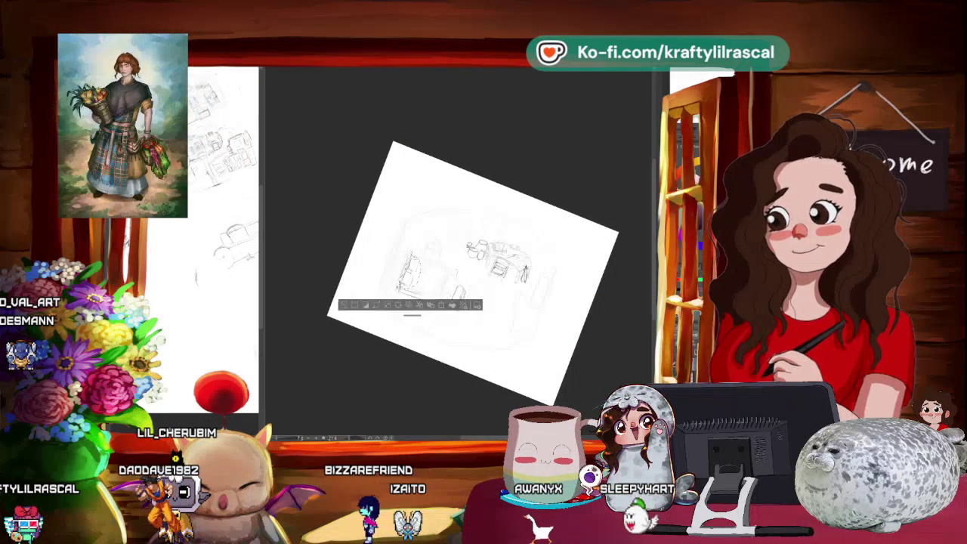
left_click(401, 307)
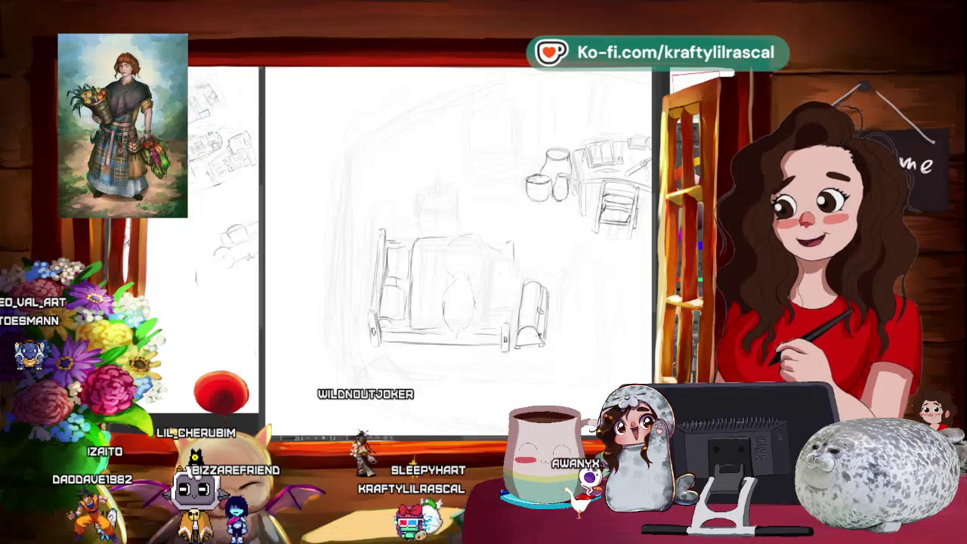
Step: Pencil cushion and backrest lines onto the couch
scroll(458, 250, "down", 2)
left_click_drag(529, 151, 469, 121)
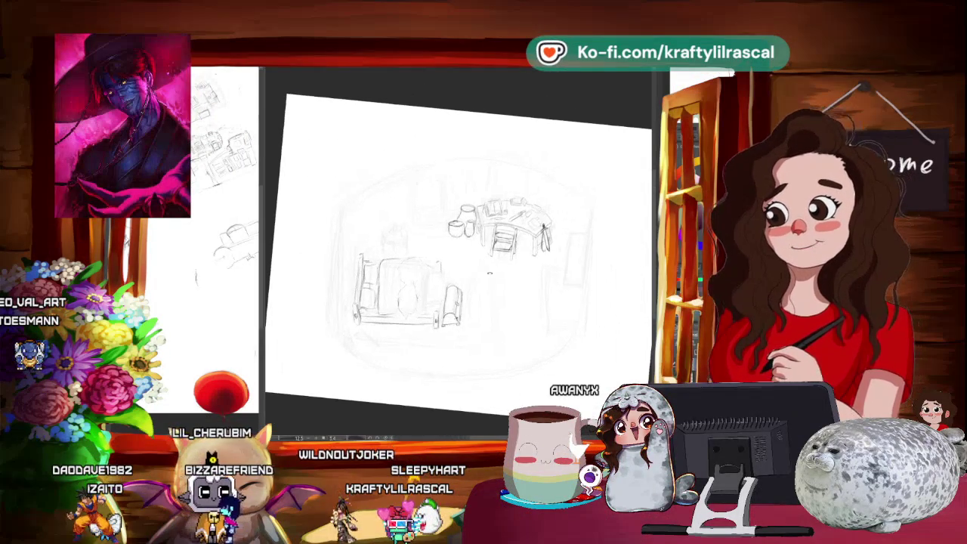
Step: Draw a slatted chest next to the couch, then zoom out to view the full page
left_click_drag(491, 151, 544, 196)
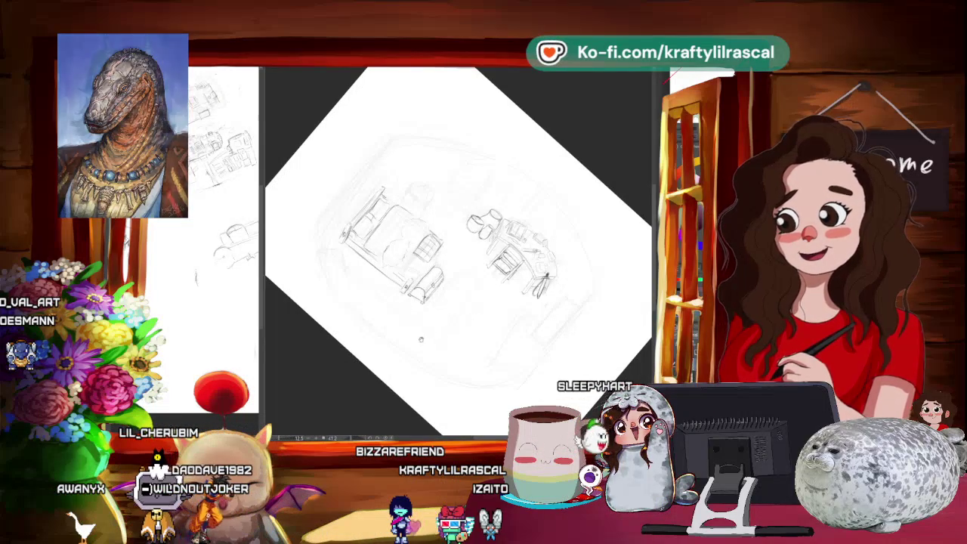
mouse_move(530, 341)
left_mouse_down()
mouse_move(556, 270)
mouse_move(575, 249)
left_mouse_up()
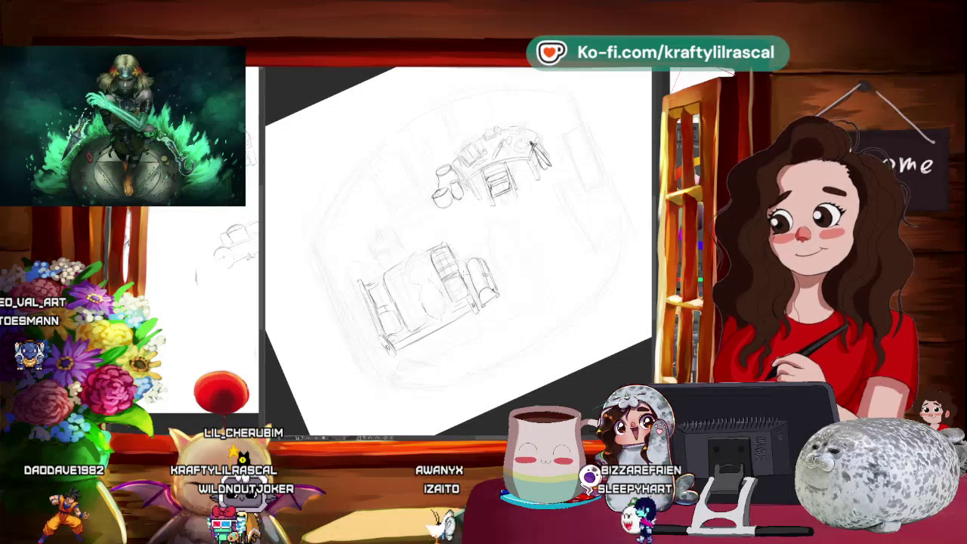
scroll(446, 367, "down", 2)
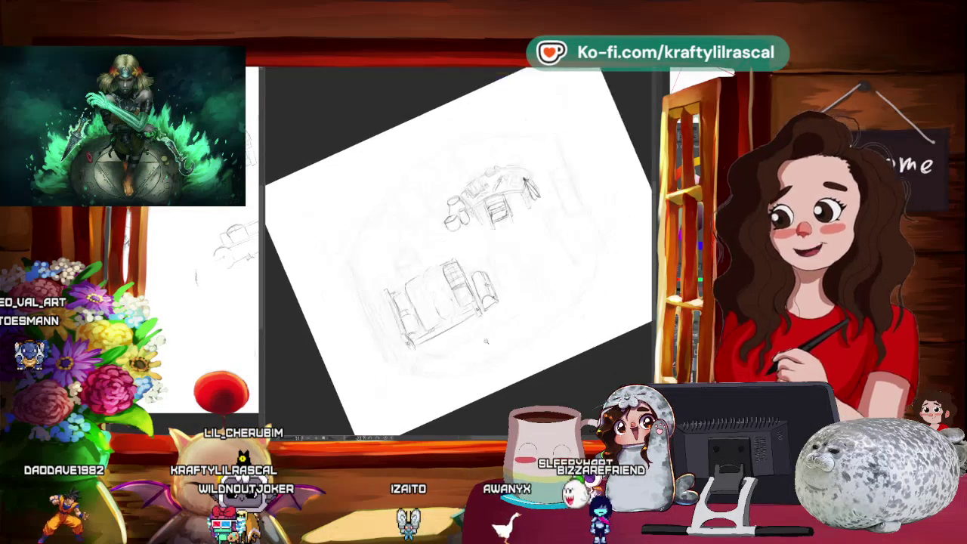
scroll(453, 355, "down", 3)
scroll(464, 340, "down", 1)
scroll(477, 328, "down", 1)
left_click_drag(477, 327, 521, 336)
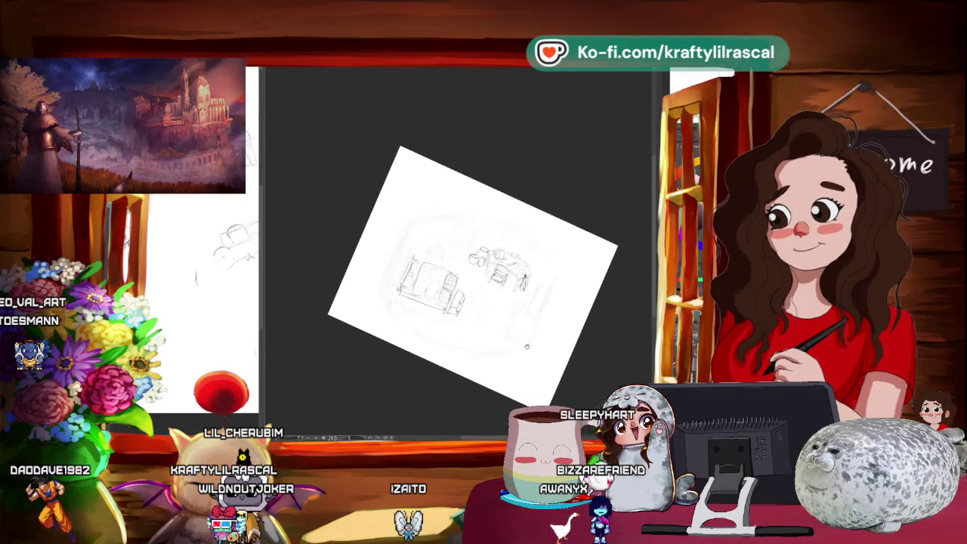
Step: Move the couch sketch up and enlarge it slightly, then commit
scroll(473, 311, "up", 2)
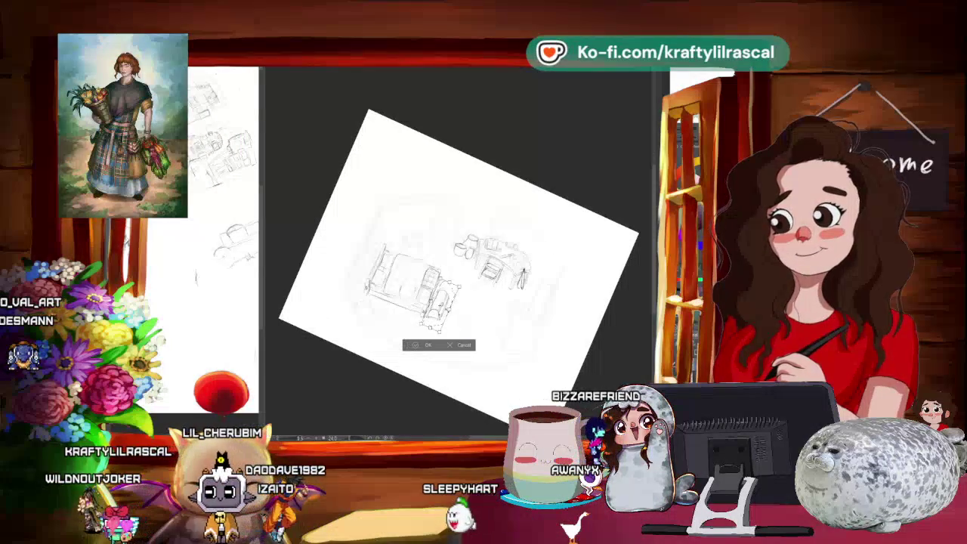
key("ctrl+t")
left_click_drag(423, 302, 426, 295)
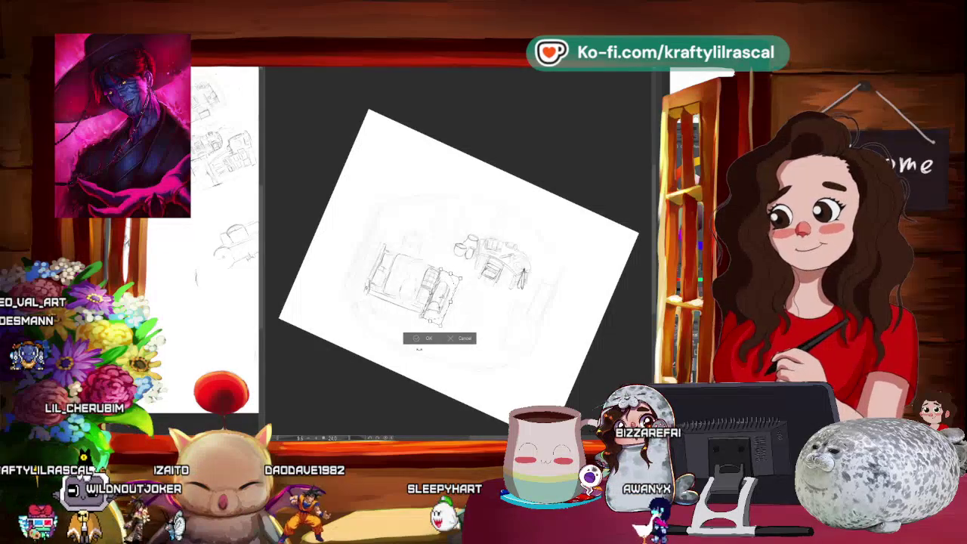
key("Return")
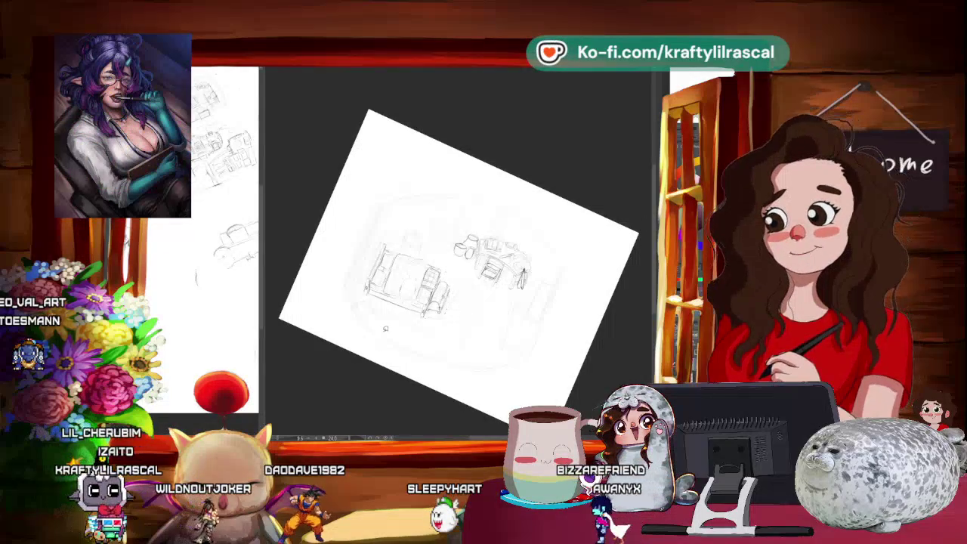
Step: Straighten the view, lasso the couch, rotate it slightly left, commit and deselect
left_click_drag(426, 416, 389, 413)
left_click_drag(461, 403, 591, 289)
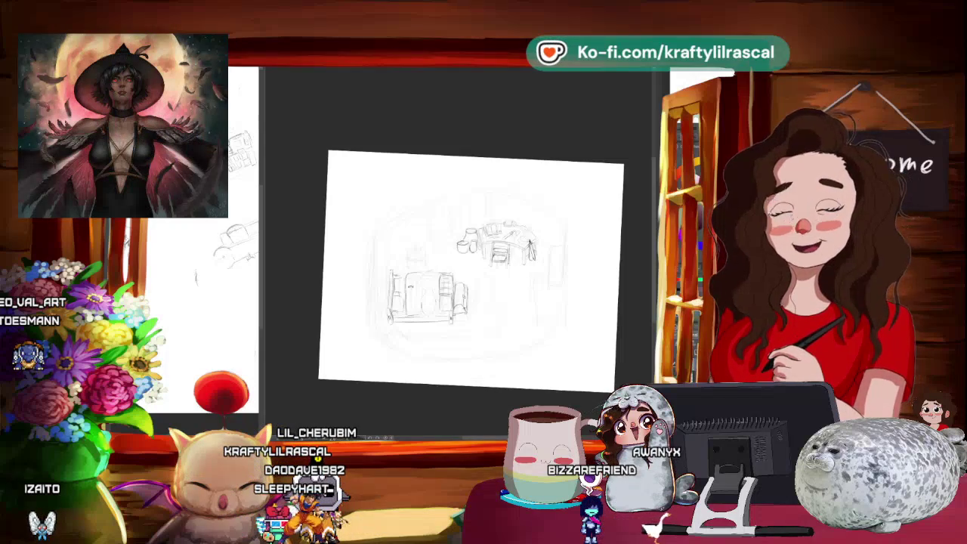
left_click_drag(454, 340, 480, 345)
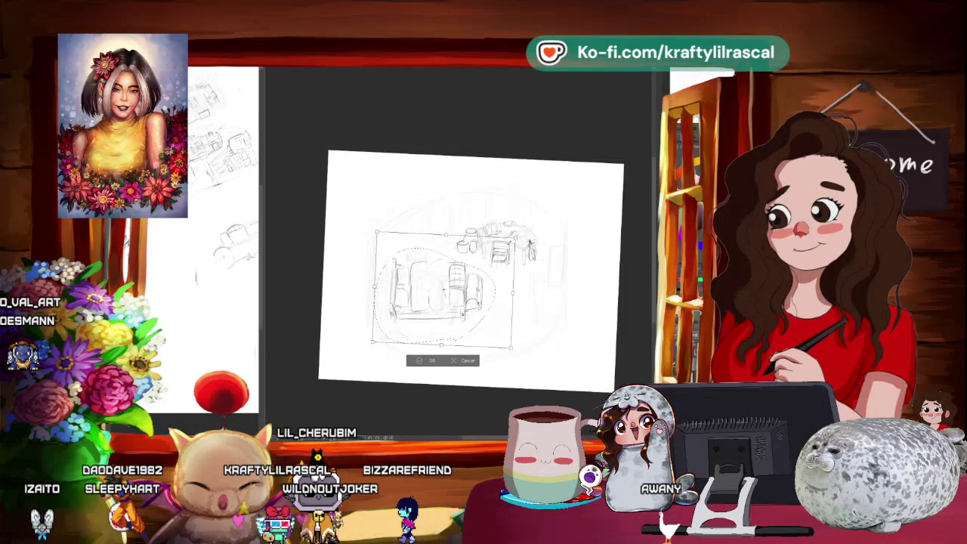
left_click_drag(605, 250, 606, 238)
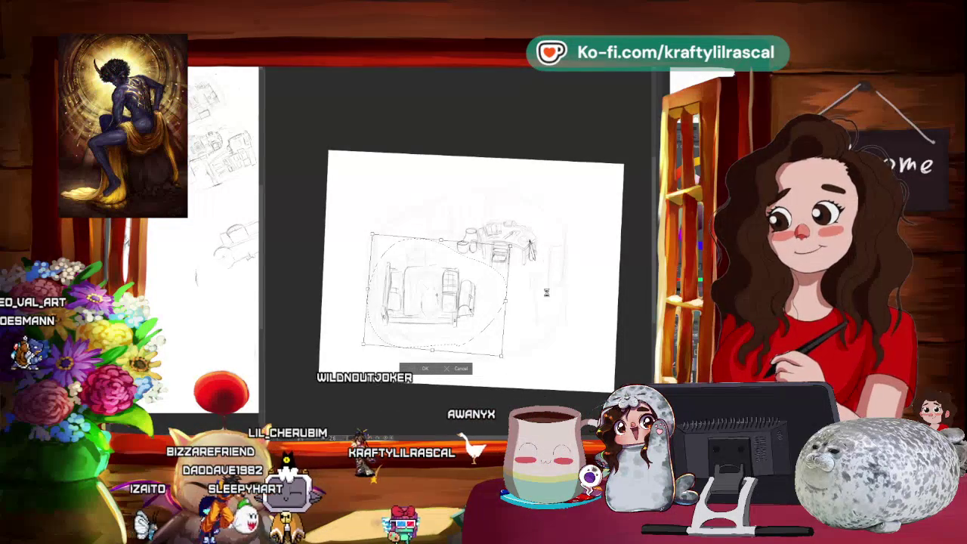
key("Return")
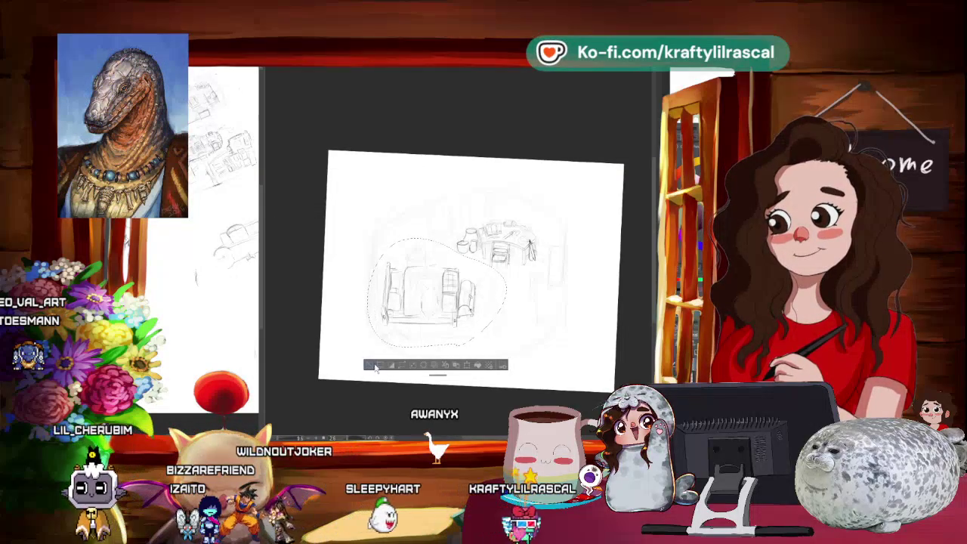
left_click(372, 366)
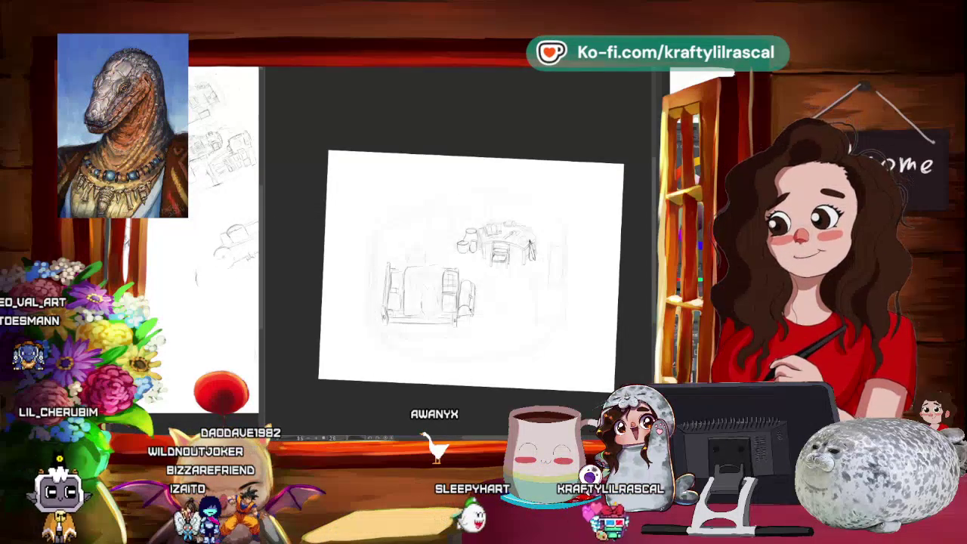
Step: Sketch a tall candle at the couch's left end, then transform it to shrink it
key("ctrl+minus")
key("ctrl+plus")
key("ctrl+plus")
key("ctrl+minus")
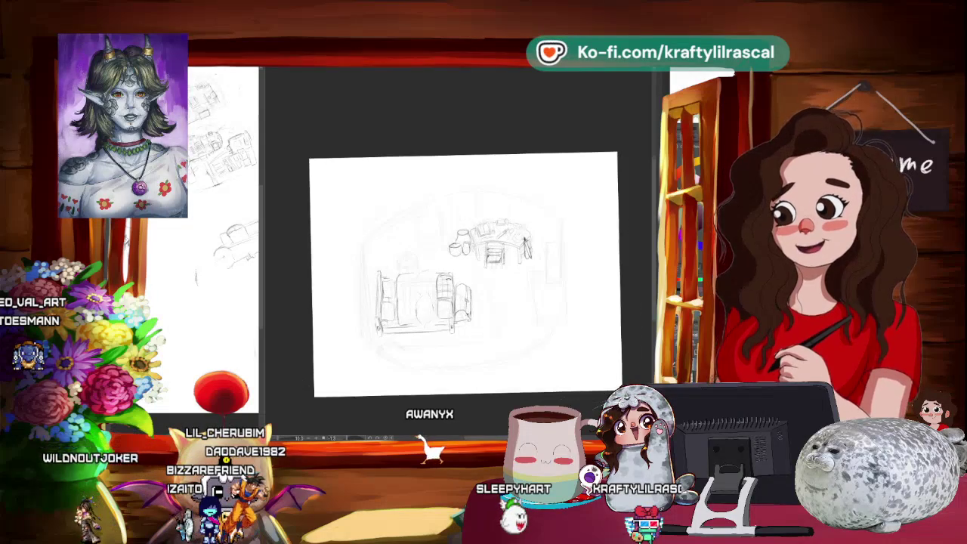
key("ctrl+plus")
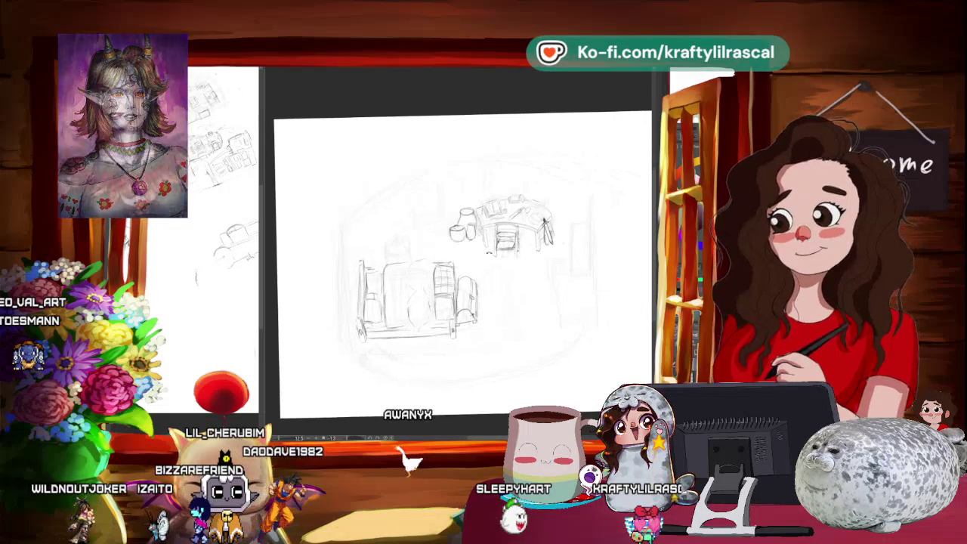
left_click_drag(474, 259, 545, 279)
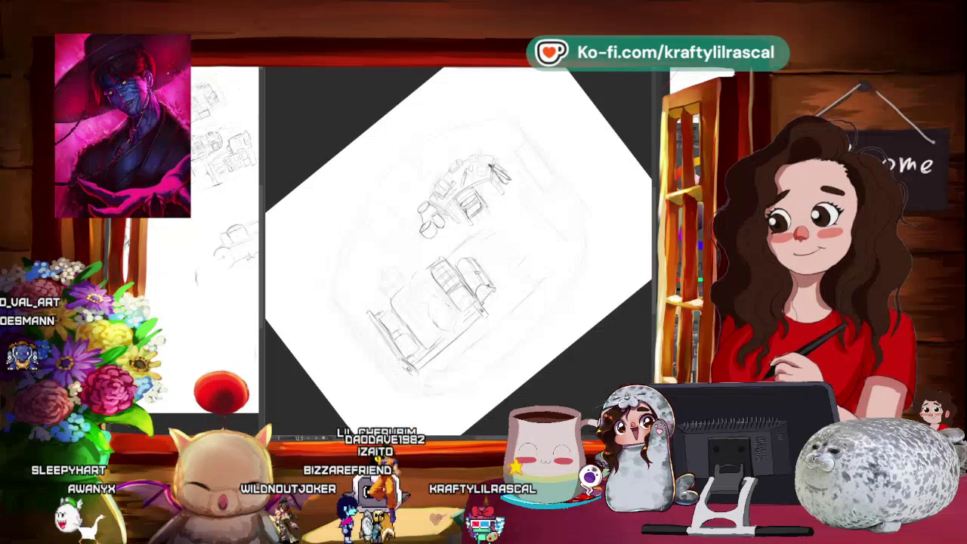
scroll(567, 292, "down", 3)
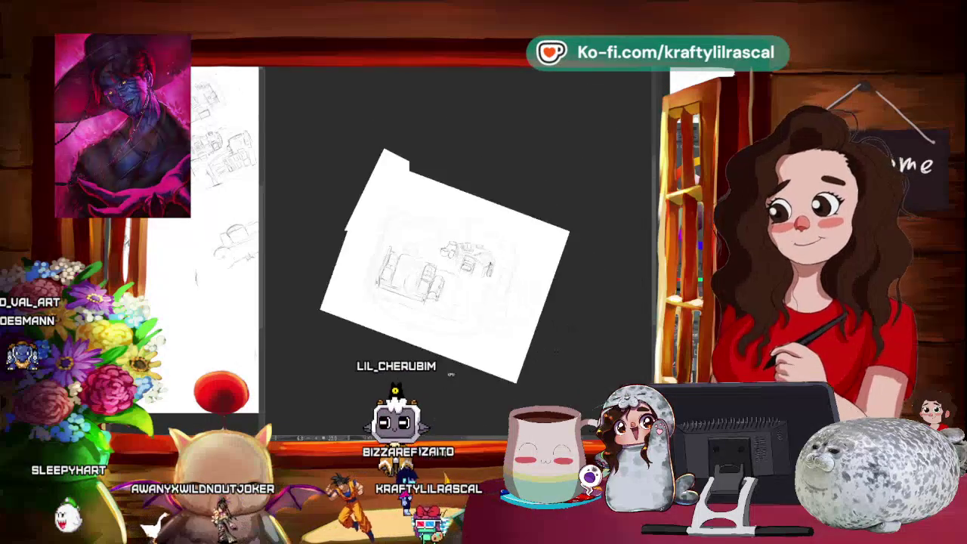
scroll(481, 328, "up", 3)
left_click_drag(480, 328, 556, 301)
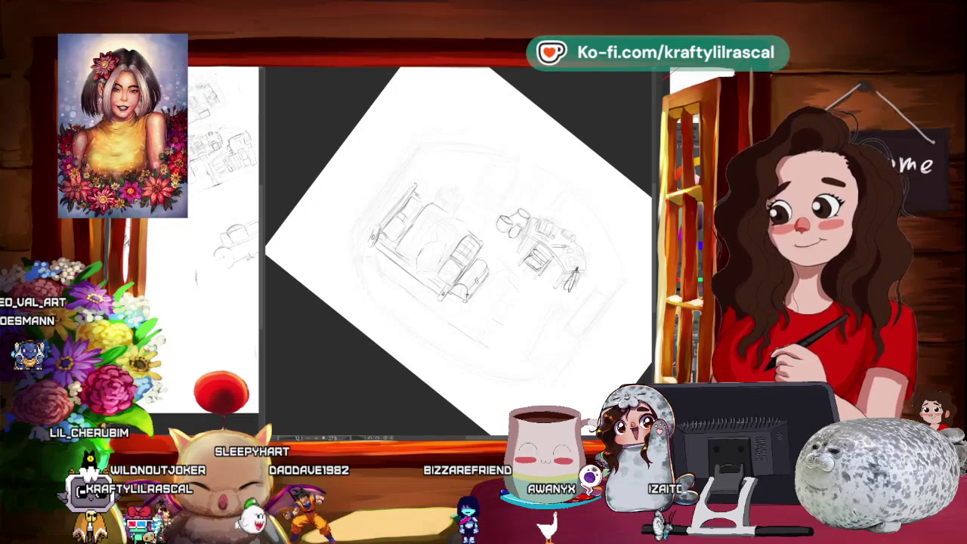
key("Escape")
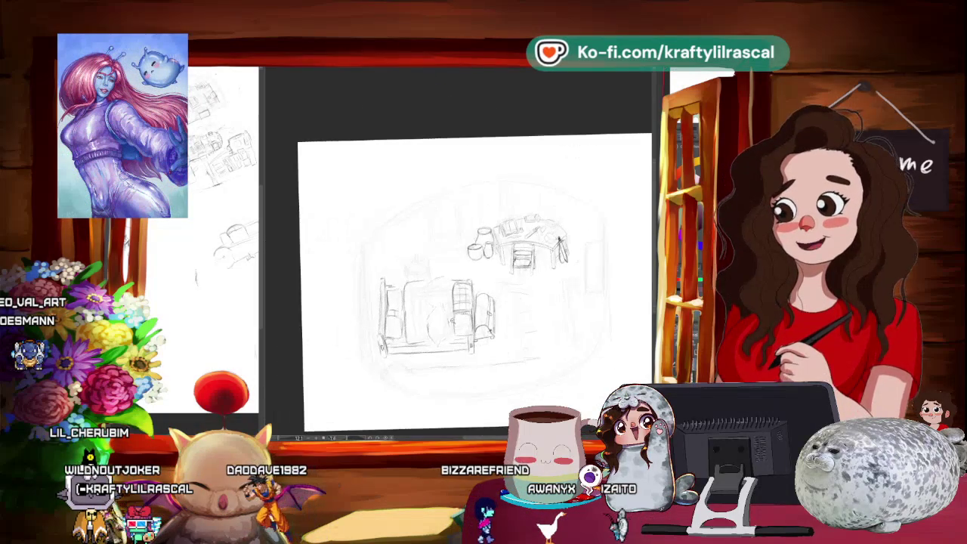
left_click_drag(529, 189, 483, 151)
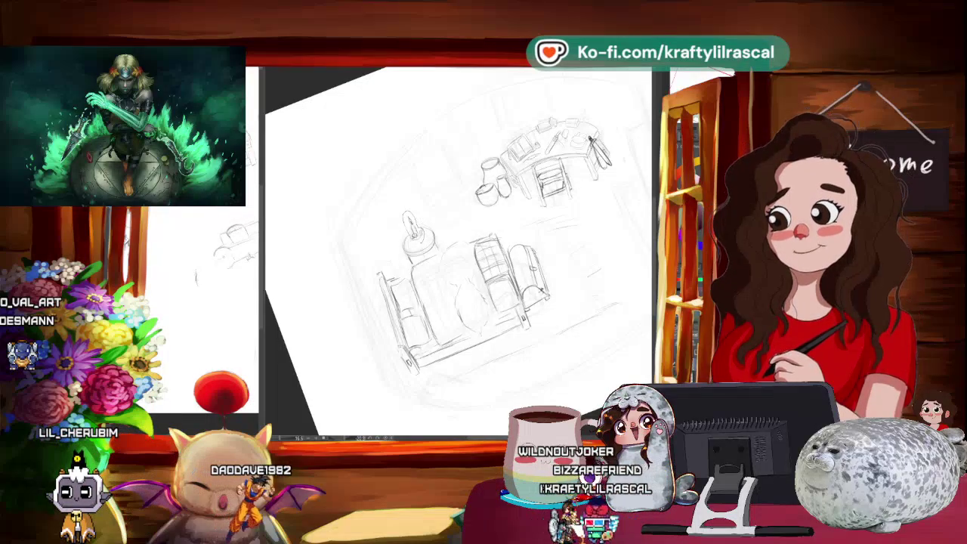
key("ctrl+t")
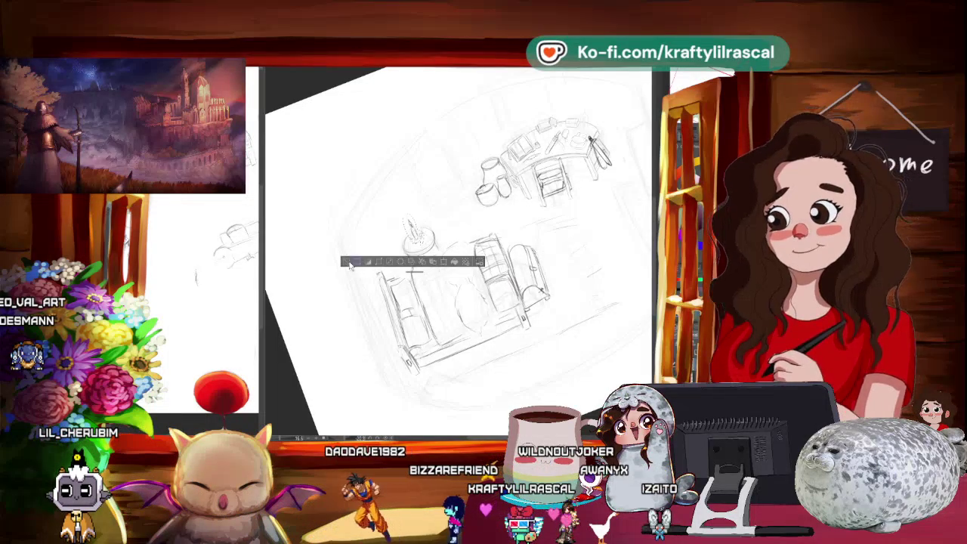
scroll(355, 269, "down", 5)
left_click_drag(507, 235, 489, 249)
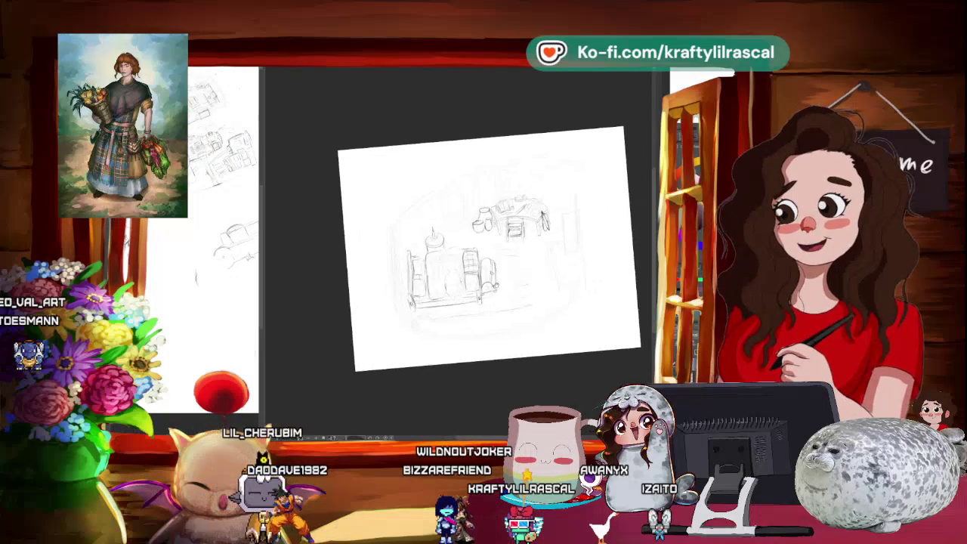
left_click_drag(474, 325, 490, 301)
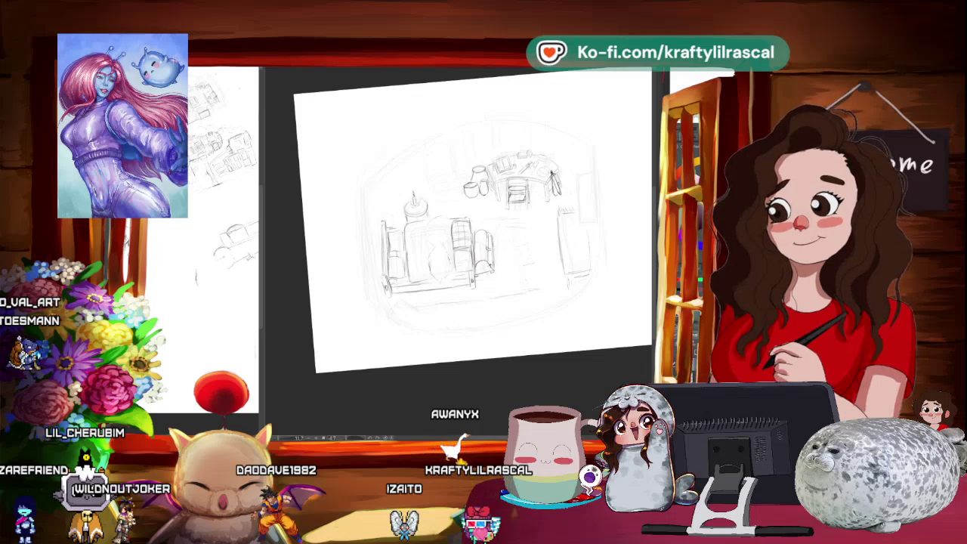
left_click_drag(592, 311, 596, 286)
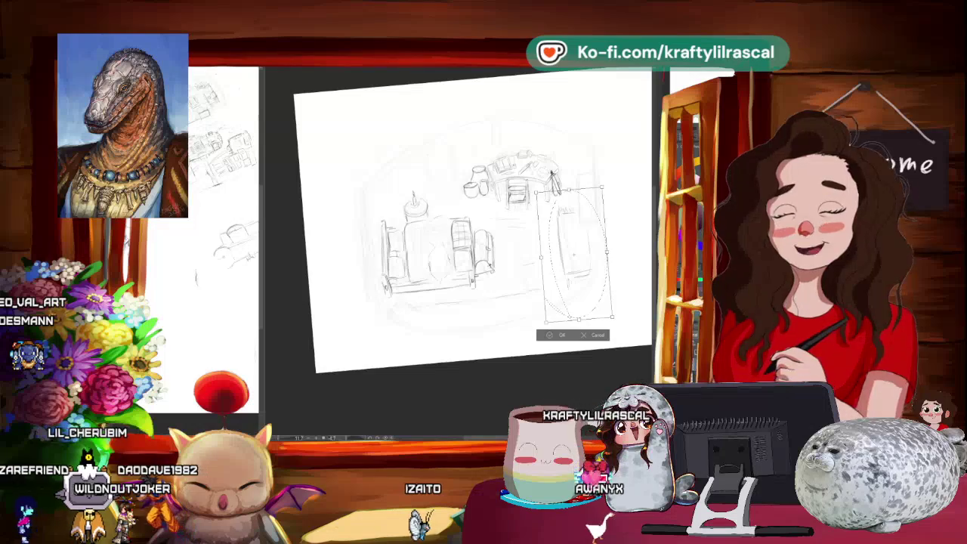
Step: Skew the right-side cabinet so its top narrows and its base widens
left_click_drag(535, 192, 543, 191)
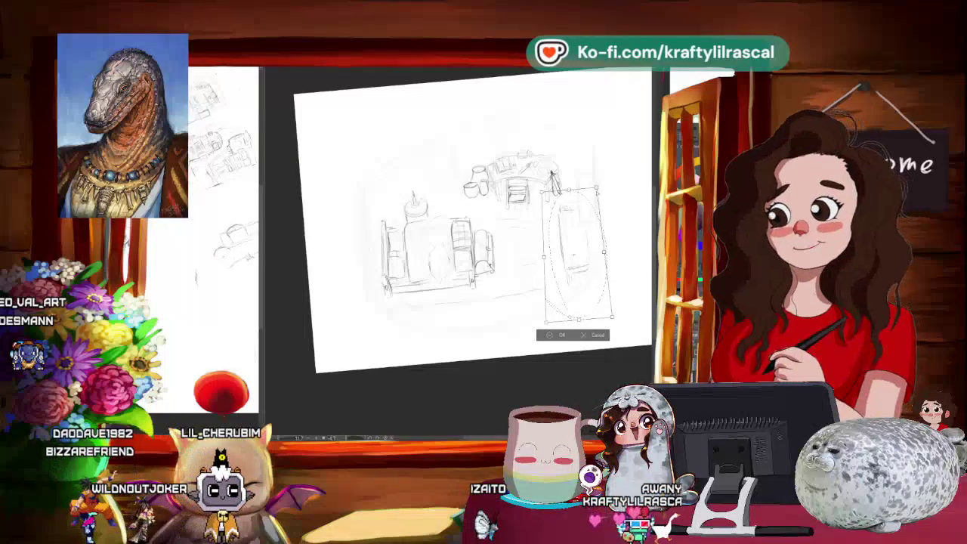
mouse_move(614, 321)
left_mouse_down()
mouse_move(623, 317)
mouse_move(607, 312)
left_mouse_up()
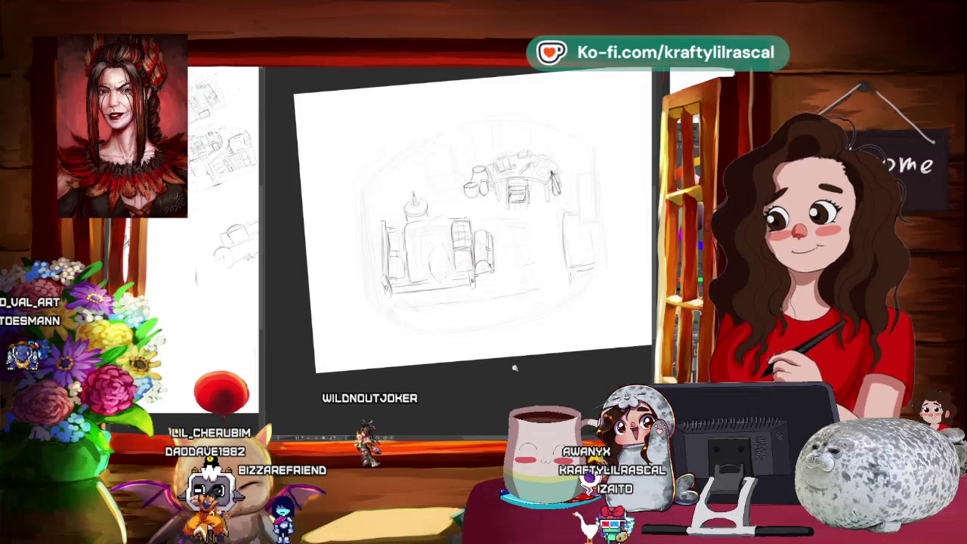
scroll(521, 371, "down", 5)
Step: Zoom the main canvas and pan to bring the couch into view
scroll(559, 363, "up", 3)
scroll(576, 358, "up", 1)
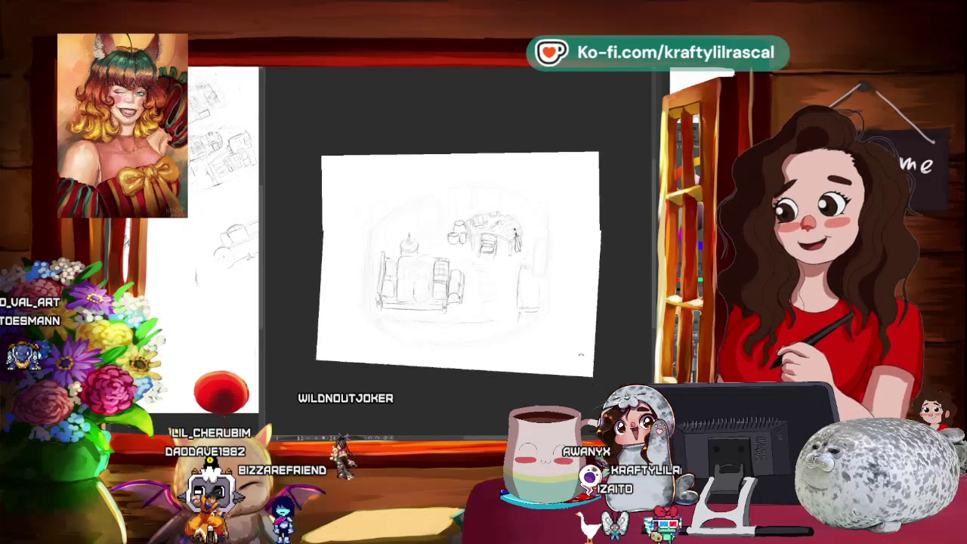
scroll(577, 358, "up", 2)
scroll(544, 272, "up", 2)
scroll(517, 195, "up", 1)
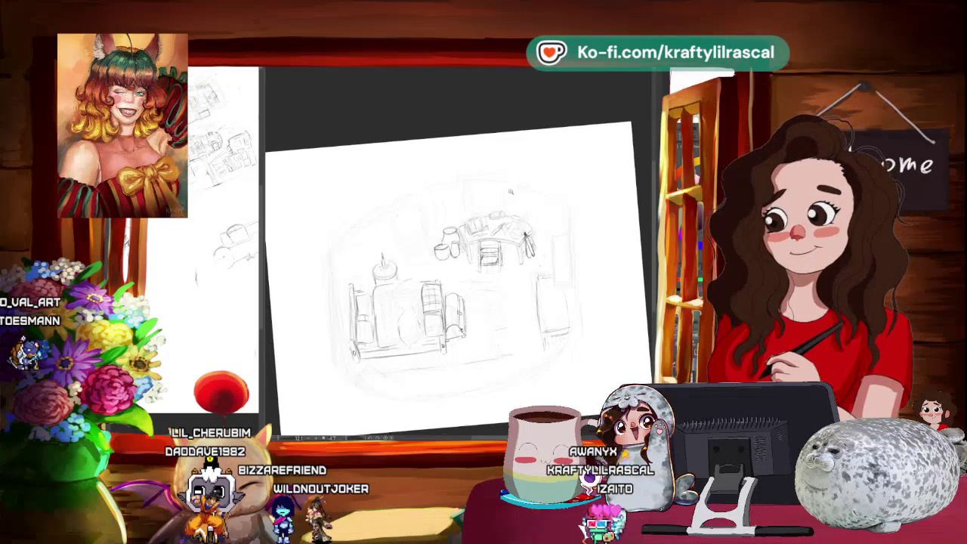
scroll(517, 196, "up", 2)
scroll(529, 204, "up", 1)
scroll(552, 219, "up", 2)
mouse_move(514, 287)
left_mouse_down()
mouse_move(501, 227)
mouse_move(530, 200)
left_mouse_up()
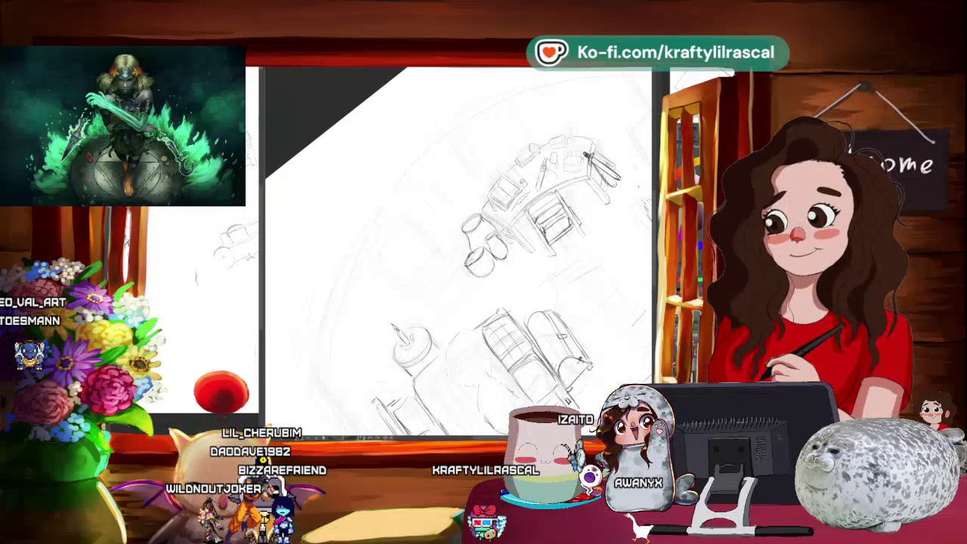
Step: Widen the thumbnail sub-view, pan the earlier sketches, and tilt the main canvas
left_click_drag(260, 251, 378, 257)
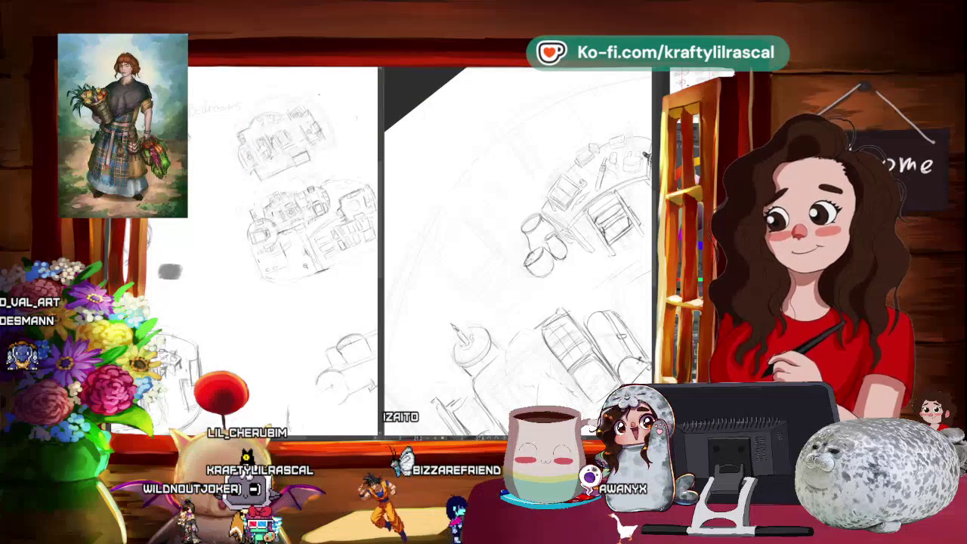
left_click_drag(170, 272, 151, 263)
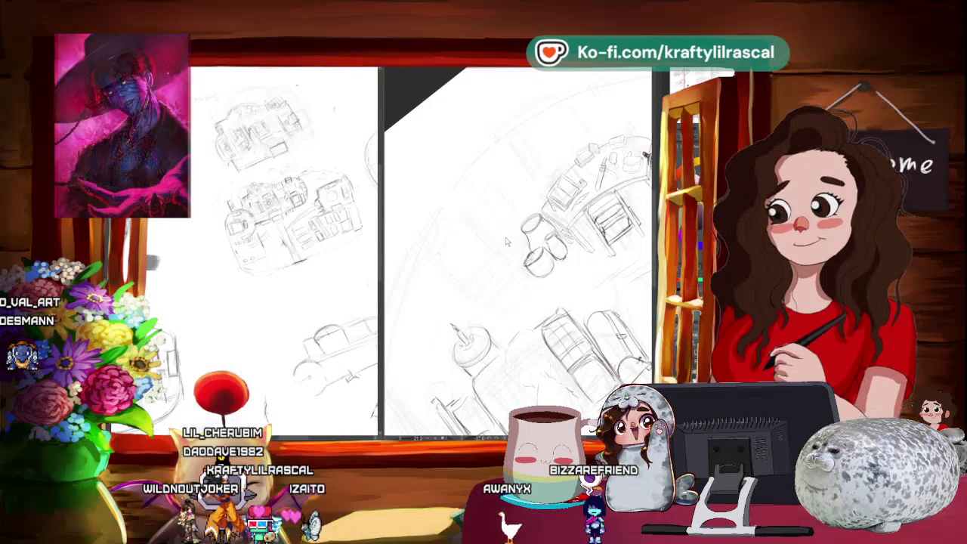
left_click_drag(518, 249, 519, 249)
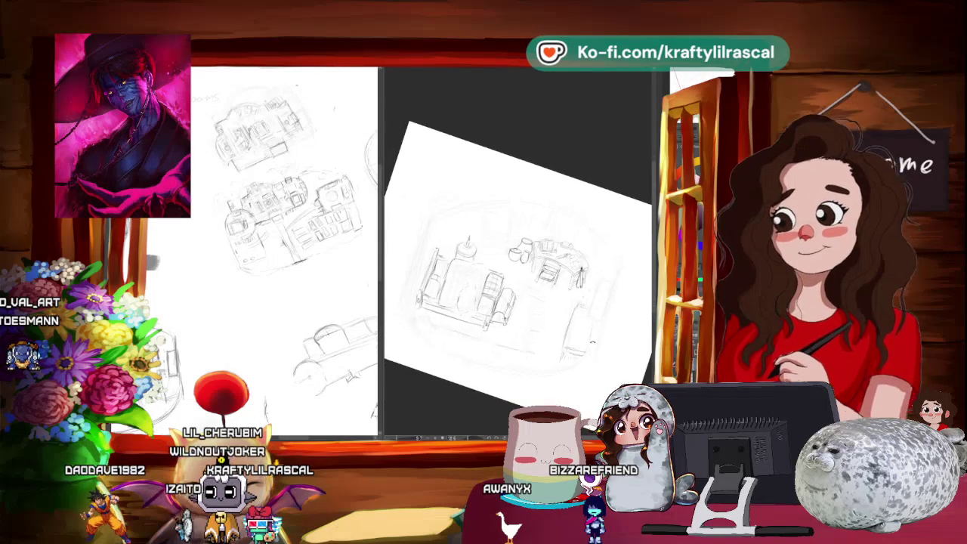
mouse_move(519, 250)
left_mouse_down()
mouse_move(384, 284)
mouse_move(323, 284)
left_mouse_up()
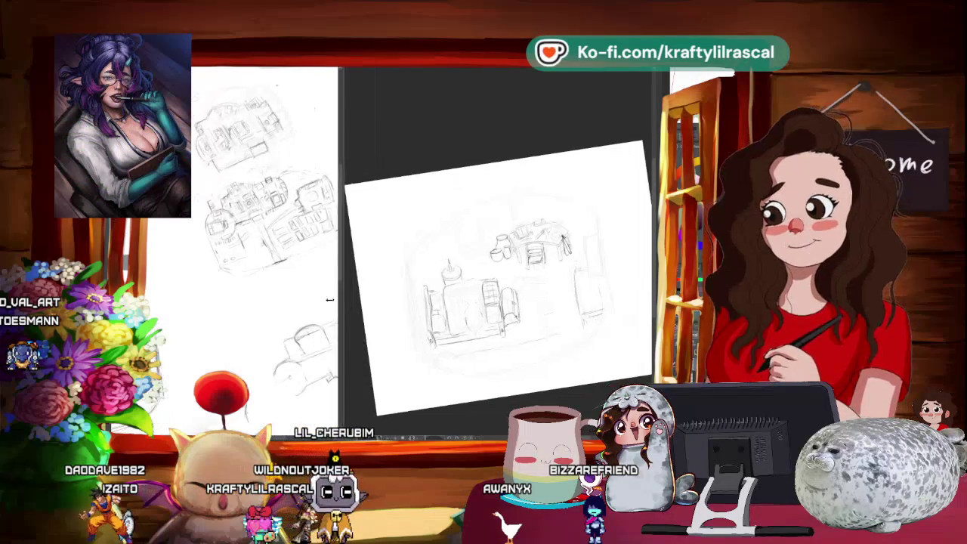
mouse_move(518, 241)
left_mouse_down()
mouse_move(589, 202)
mouse_move(550, 151)
left_mouse_up()
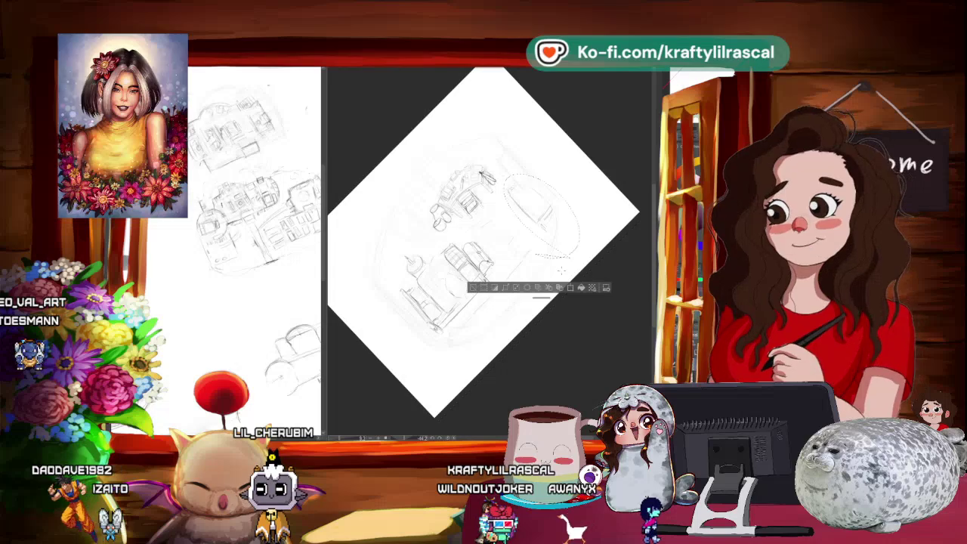
Step: Level the canvas and draw a faint pencil line from the candle toward the cups
left_click_drag(562, 269, 584, 331)
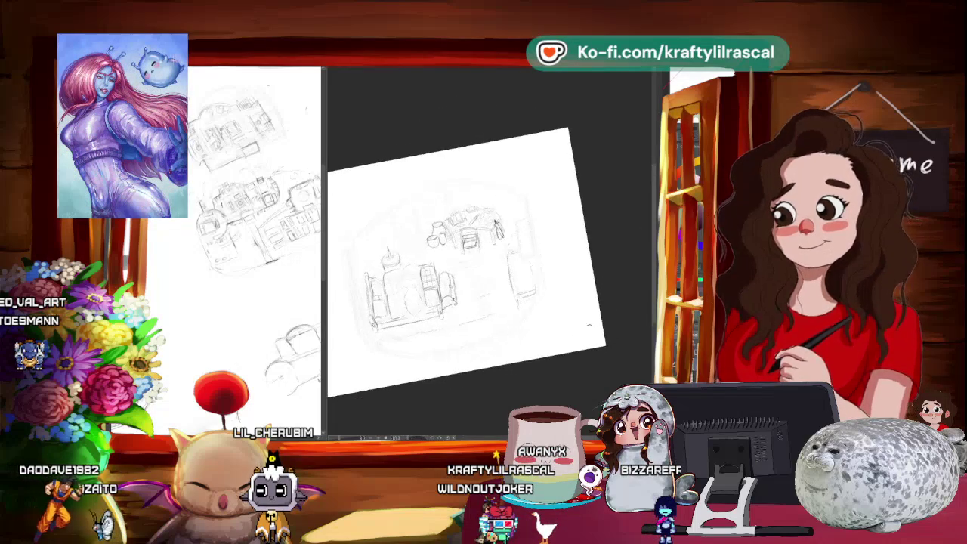
scroll(584, 331, "up", 5)
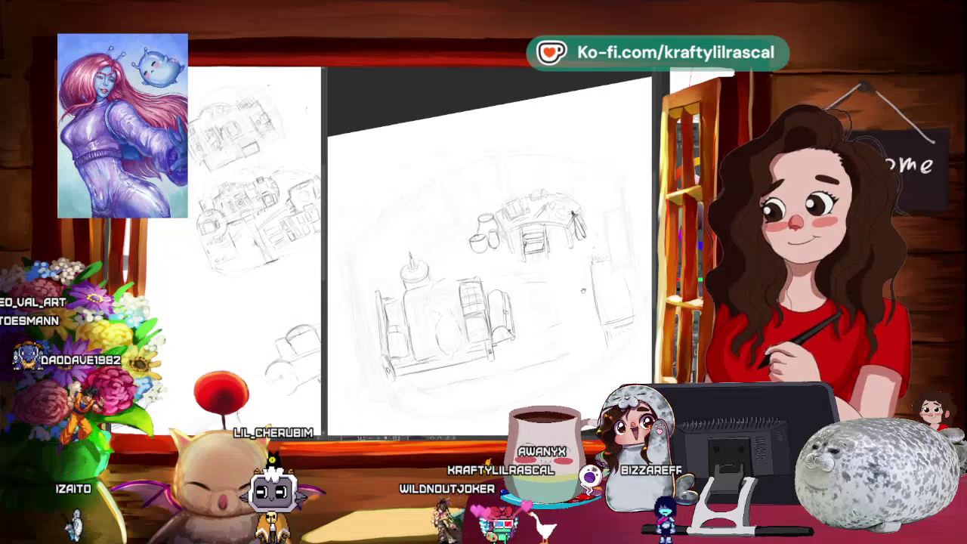
left_click_drag(581, 289, 583, 318)
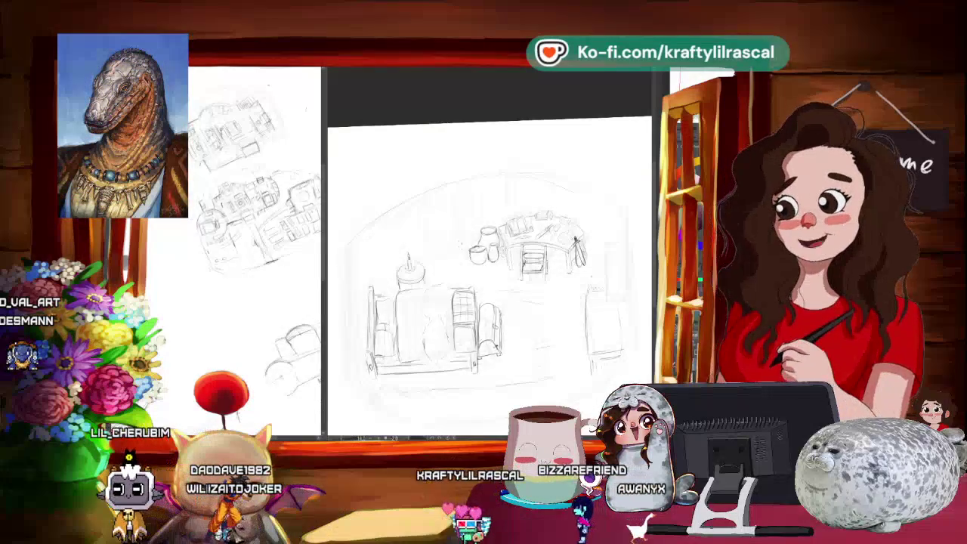
left_click_drag(414, 266, 474, 246)
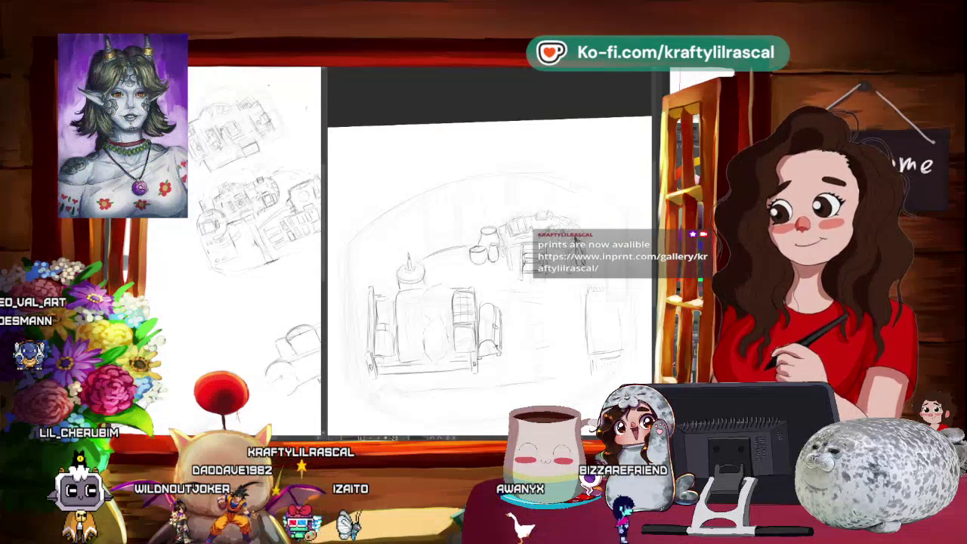
scroll(575, 239, "down", 3)
scroll(575, 234, "up", 3)
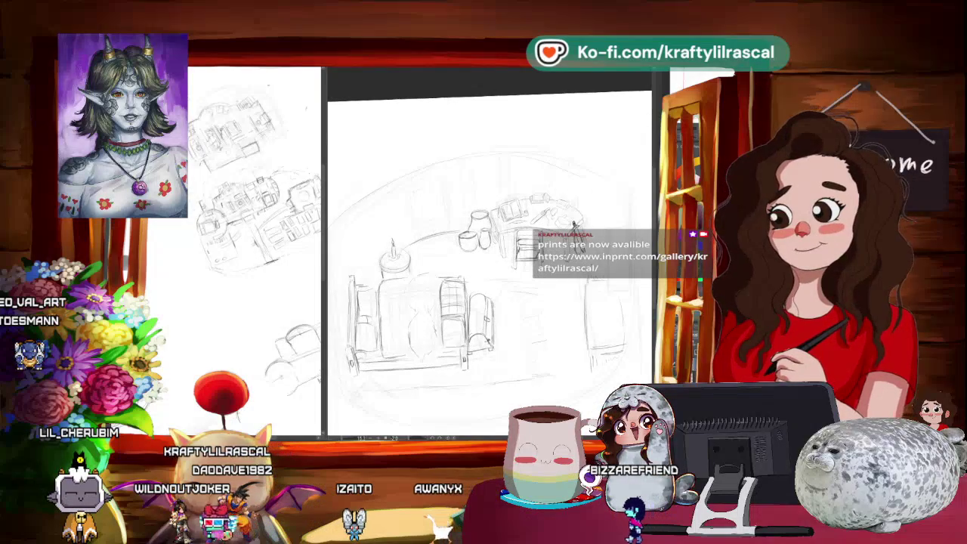
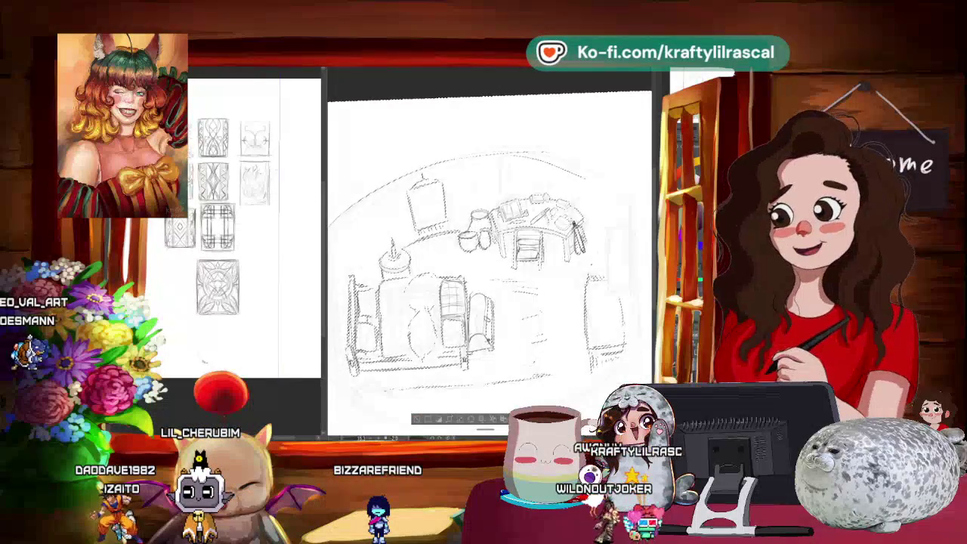
Step: Zoom out until the whole room sketch and the window reference sheet are visible
key("ctrl+minus")
scroll(465, 242, "down", 3)
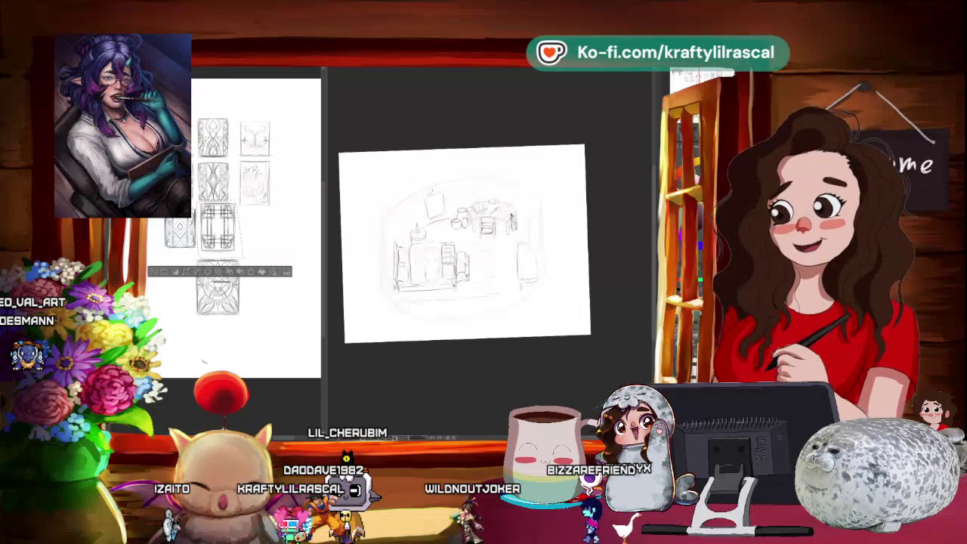
Step: Copy the selected ornate window design from the reference sheet and paste it into the room sketch
right_click(219, 229)
left_click(249, 267)
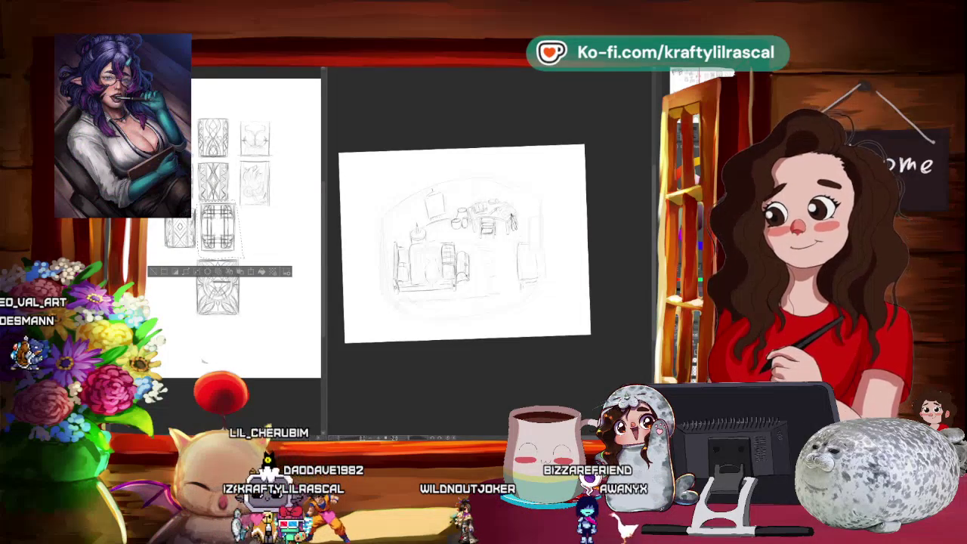
right_click(545, 213)
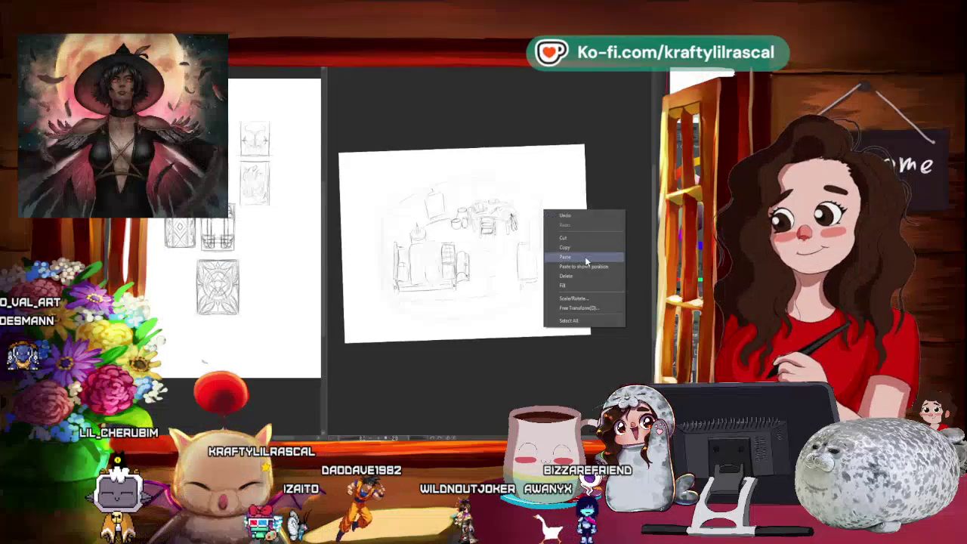
left_click(585, 256)
scroll(490, 287, "down", 1)
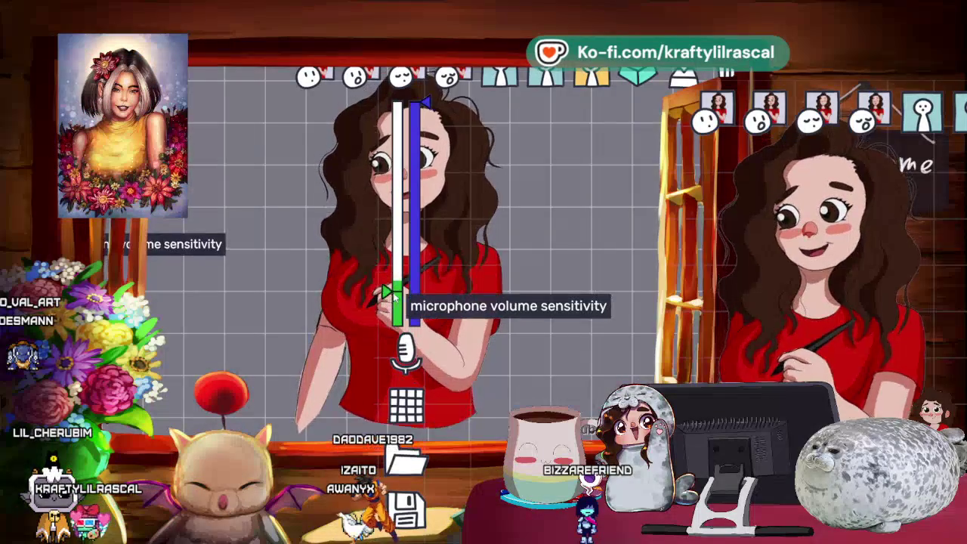
left_click_drag(387, 291, 387, 260)
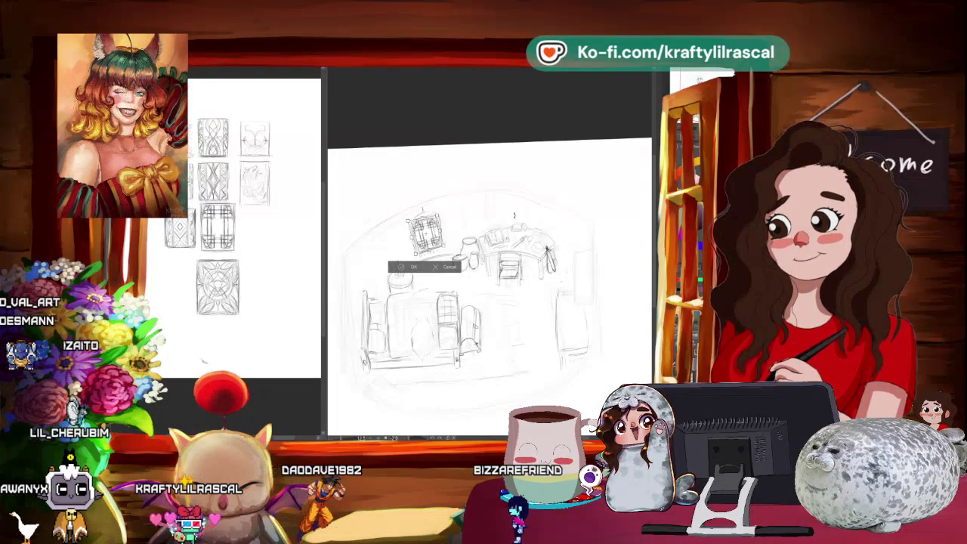
Step: Free-transform the candle beside the shelf to resize and reposition it
scroll(464, 234, "up", 2)
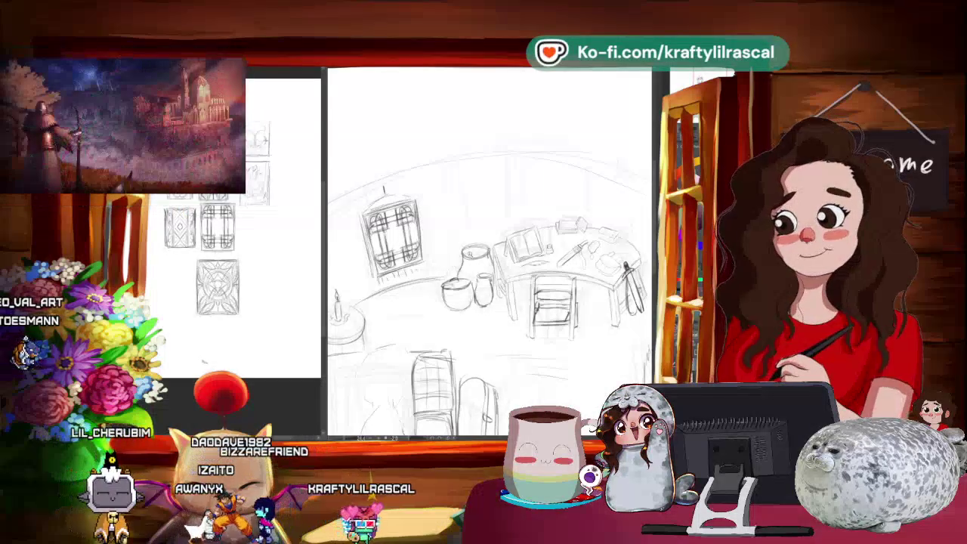
scroll(520, 219, "down", 2)
left_click_drag(484, 287, 518, 294)
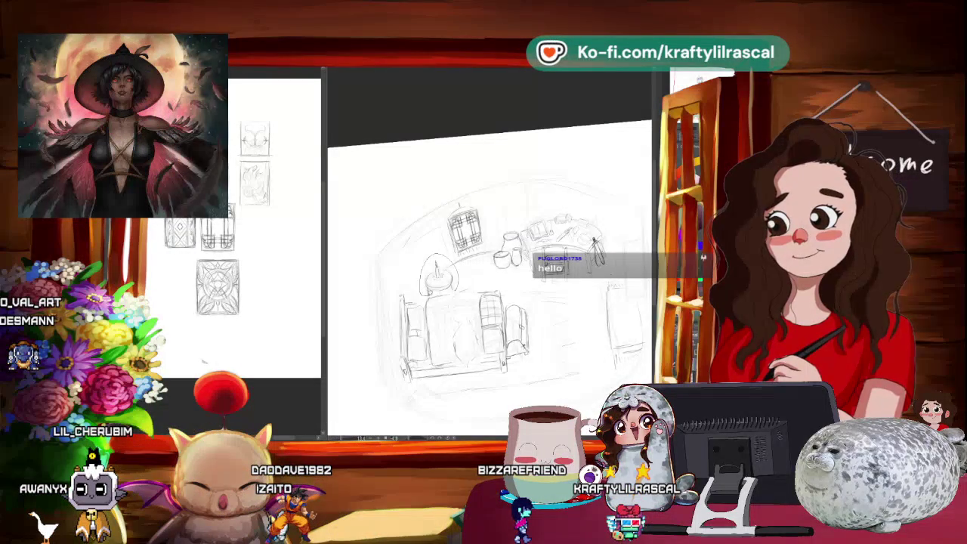
key("ctrl+t")
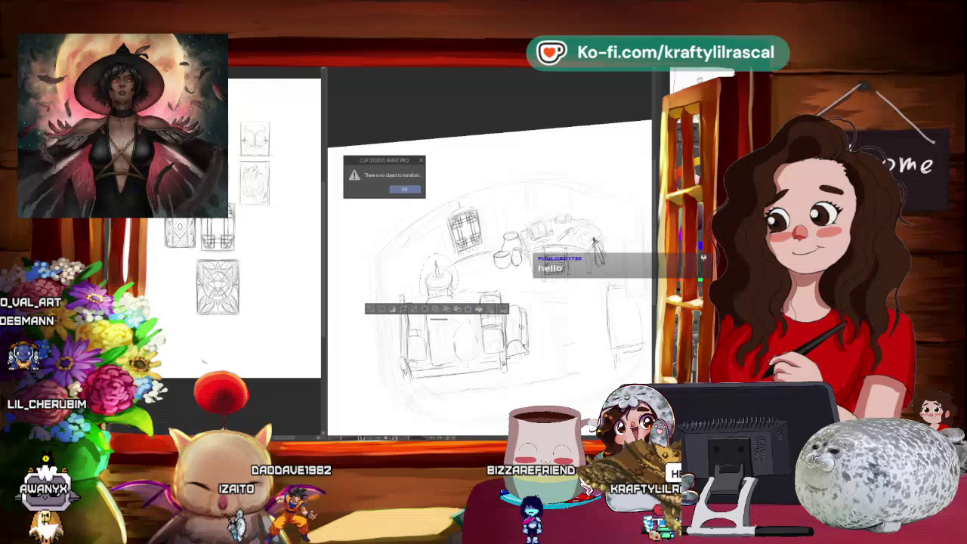
left_click(415, 191)
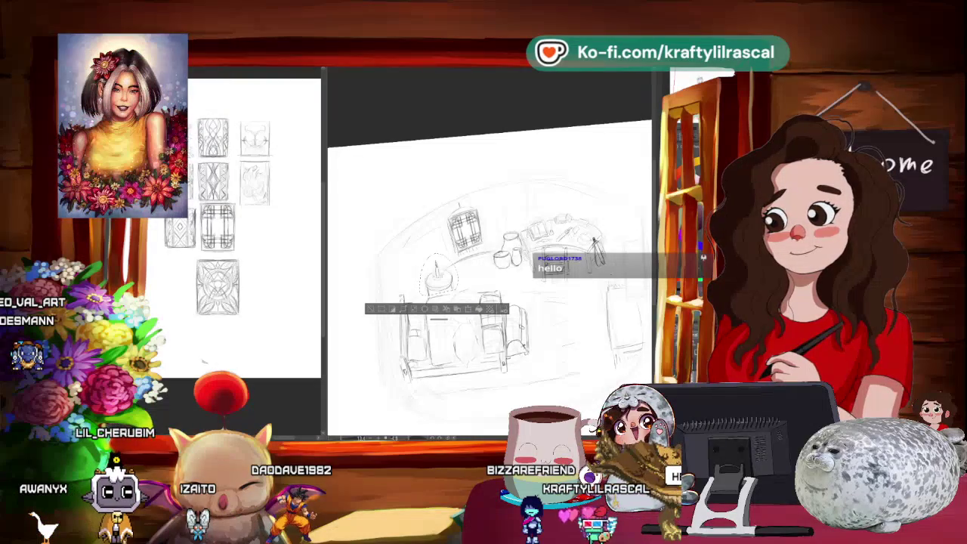
key("ctrl+t")
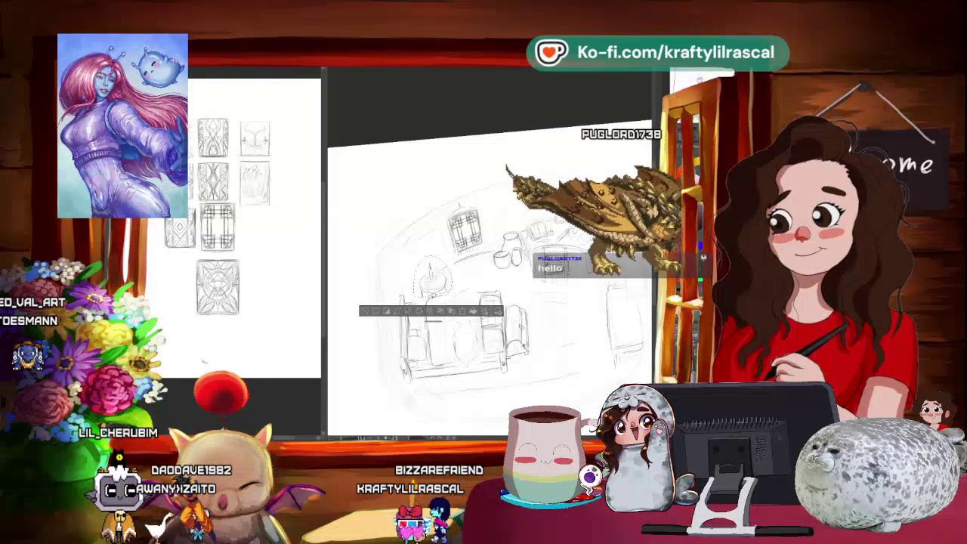
left_click(415, 312)
Step: Shrink the pasted window and move it onto the curved back wall, committing the transform
left_click_drag(370, 316, 355, 332)
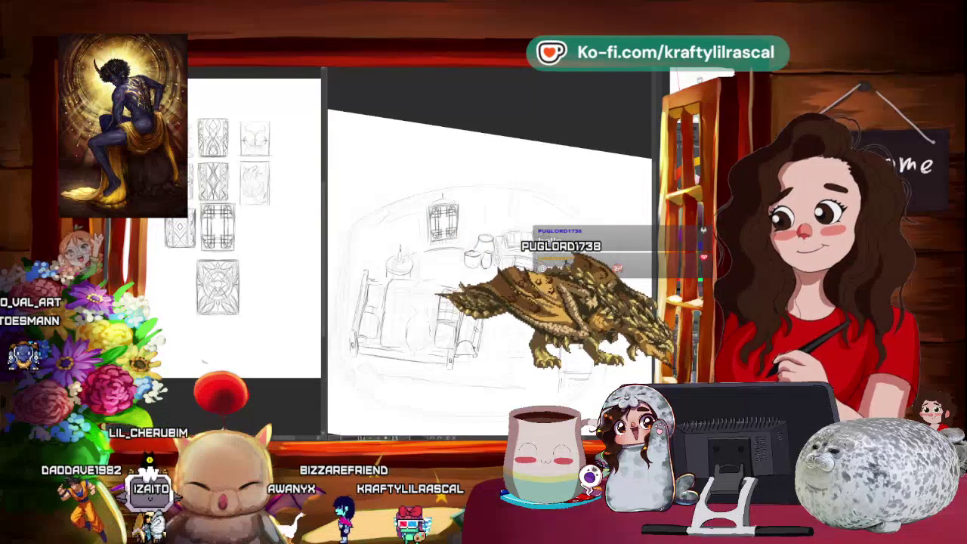
key("ctrl+t")
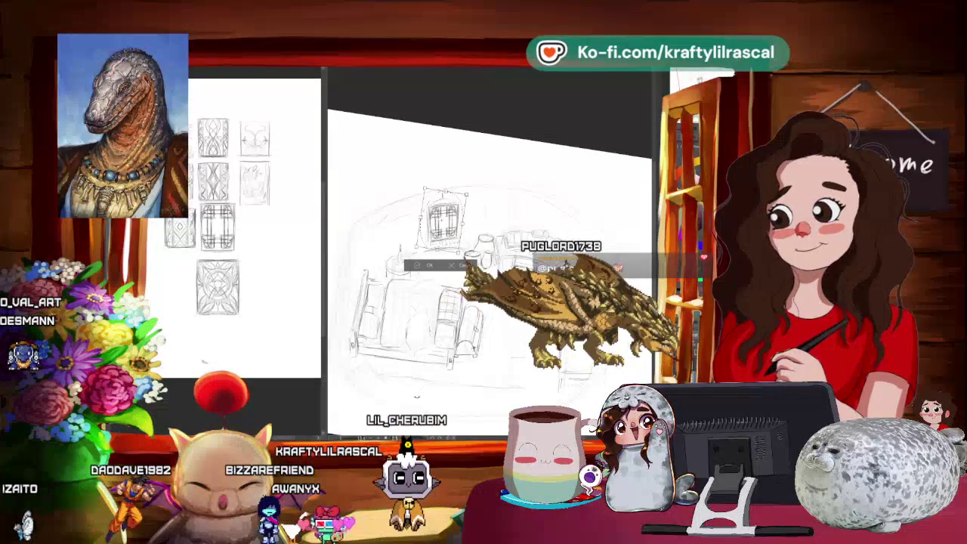
left_click(428, 265)
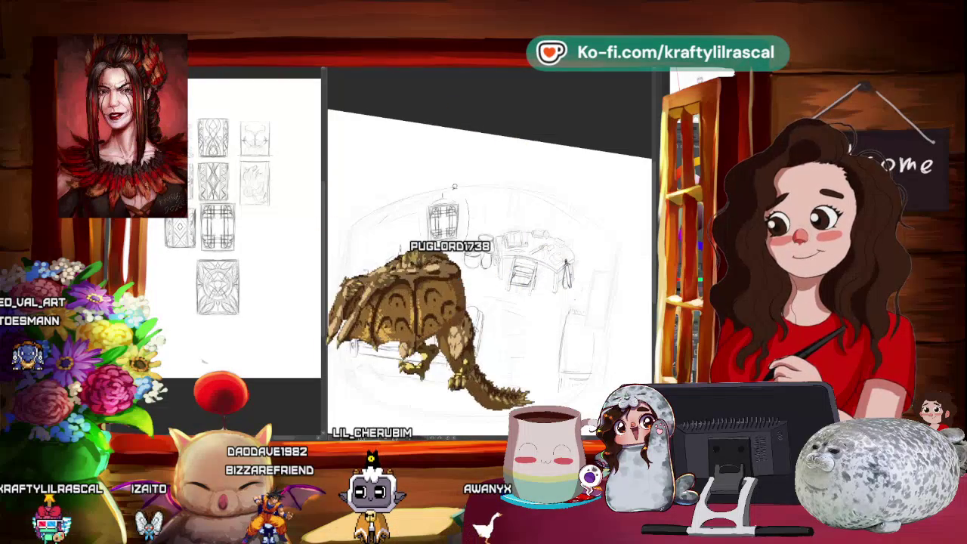
left_click(481, 267)
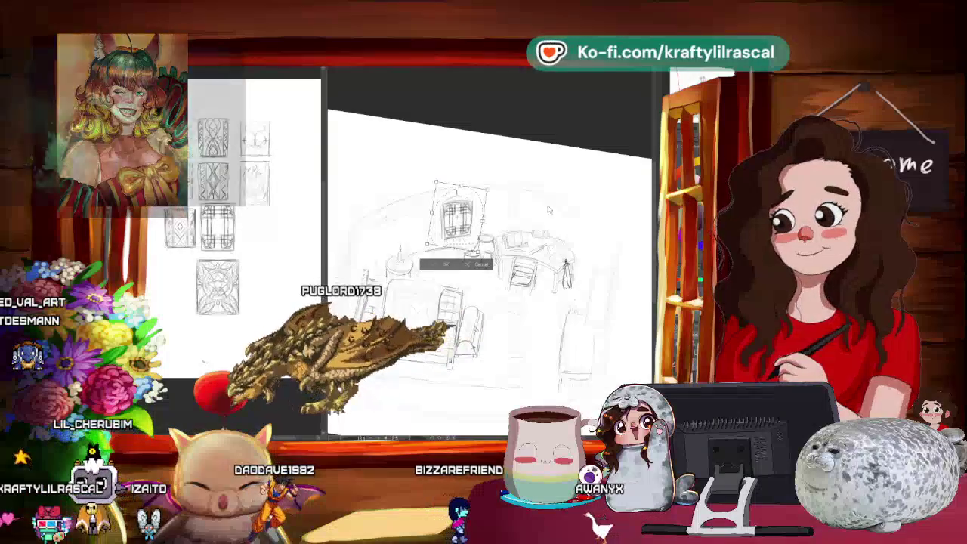
key("Return")
mouse_move(492, 264)
left_mouse_down()
mouse_move(486, 277)
mouse_move(476, 237)
mouse_move(468, 298)
left_mouse_up()
mouse_move(529, 227)
left_mouse_down()
mouse_move(559, 272)
mouse_move(556, 333)
left_mouse_up()
left_click_drag(529, 250, 544, 260)
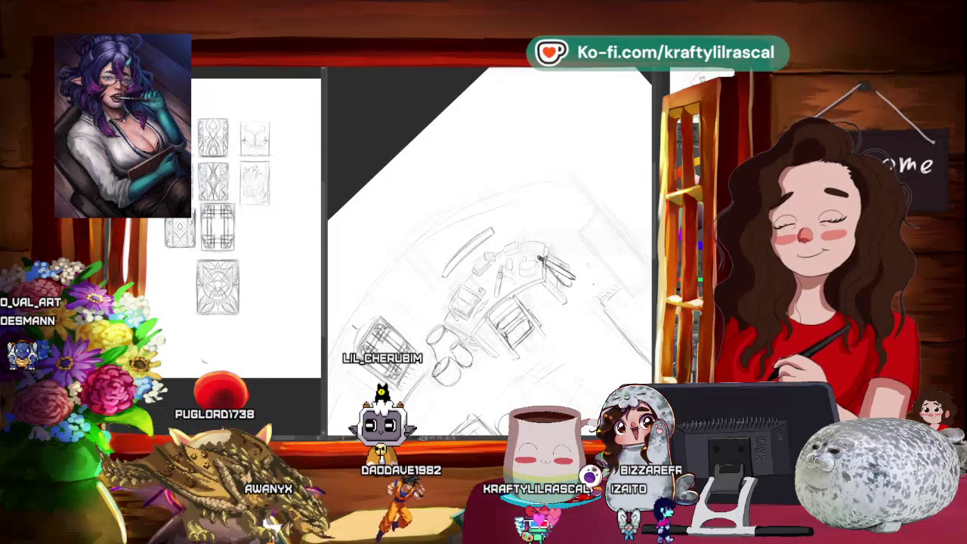
Step: Lasso-select the window sketch on the back wall and zoom back out to the full room
mouse_move(529, 264)
left_mouse_down()
mouse_move(514, 280)
mouse_move(526, 327)
left_mouse_up()
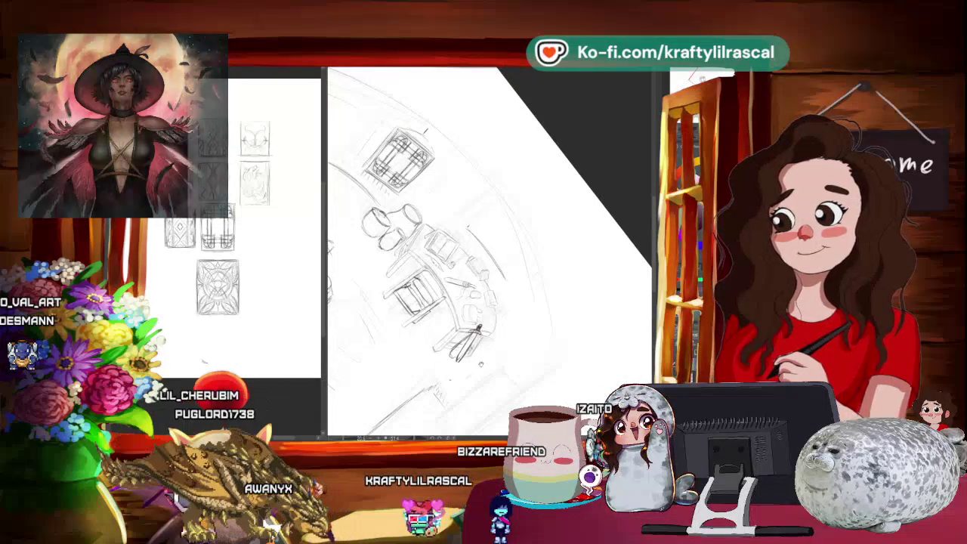
mouse_move(453, 264)
left_mouse_down()
mouse_move(492, 310)
mouse_move(484, 249)
left_mouse_up()
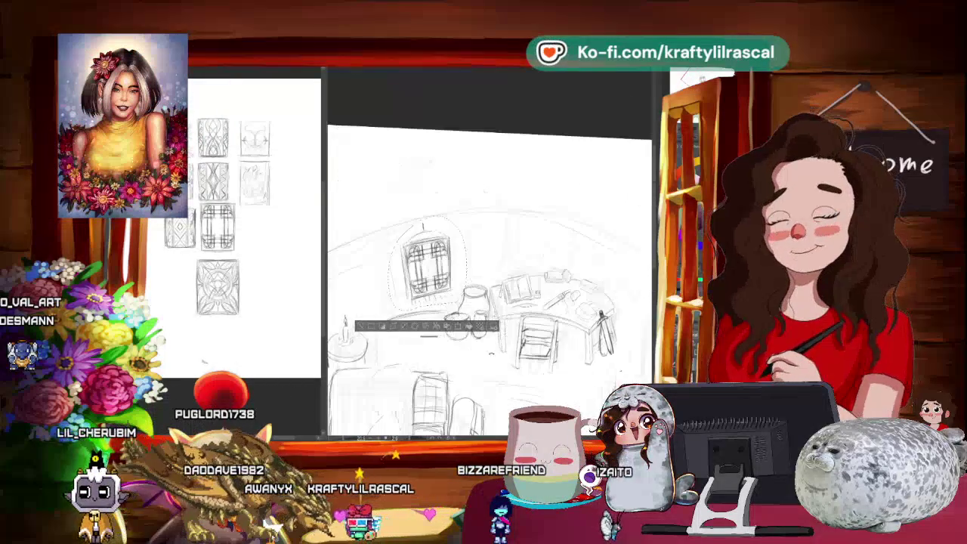
scroll(473, 270, "down", 3)
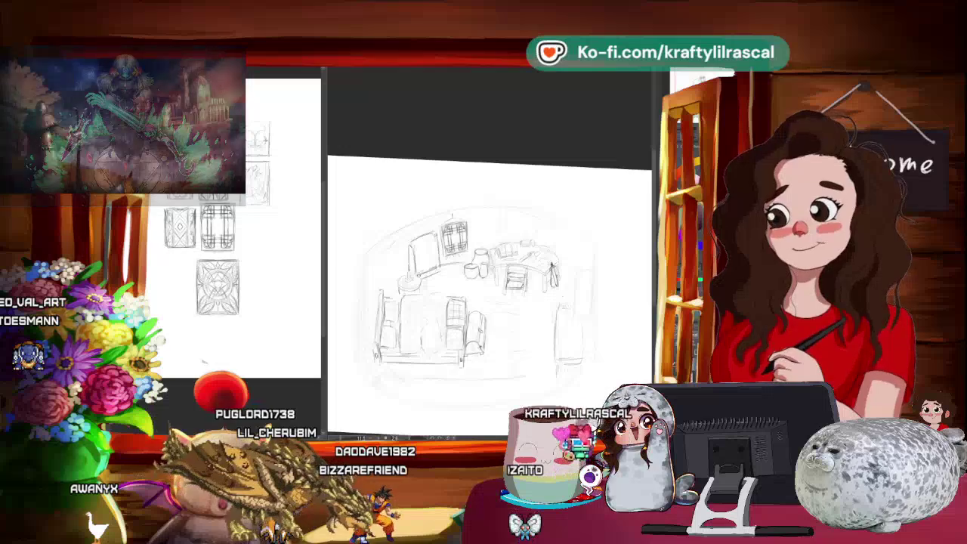
Step: Select the window sketch and free-transform it to nudge it into place
scroll(537, 298, "down", 2)
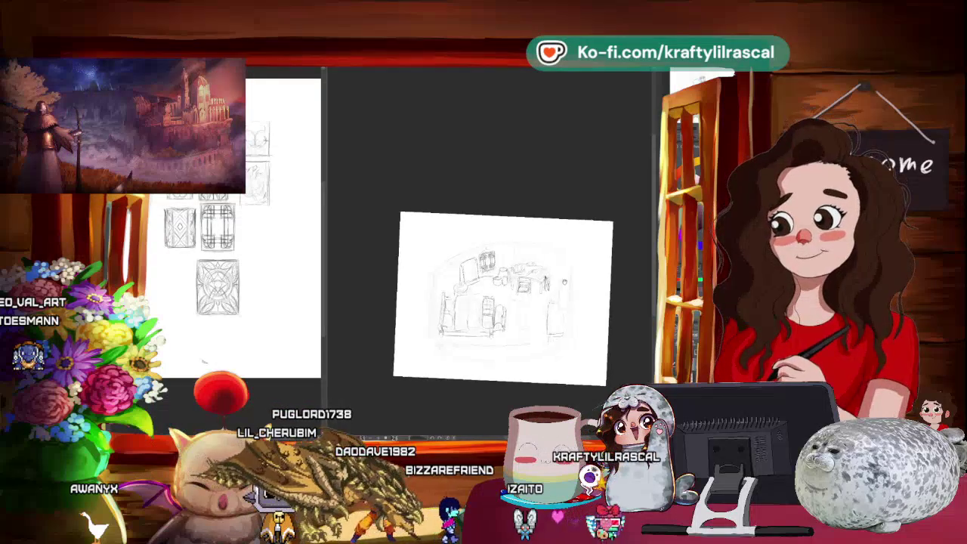
left_click_drag(536, 298, 514, 332)
scroll(503, 291, "up", 2)
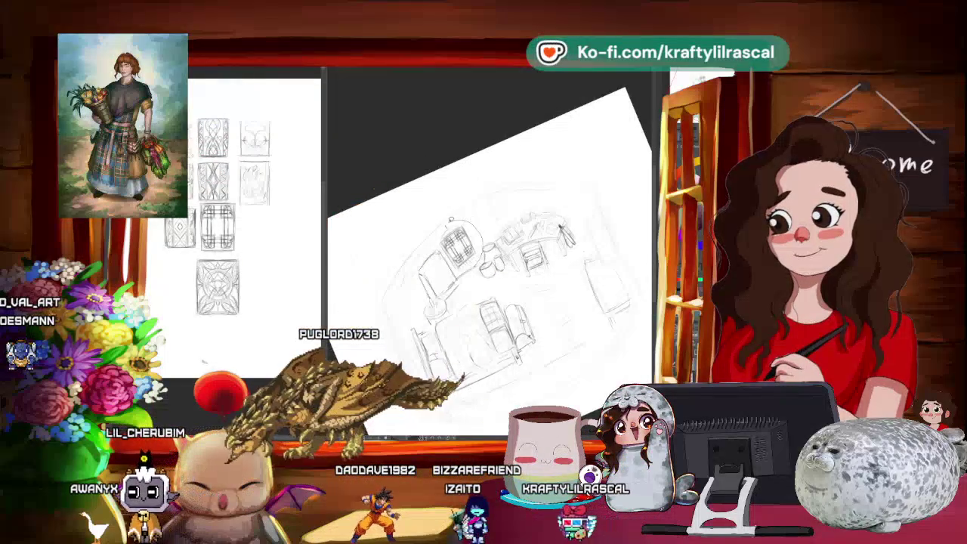
key("ctrl+a")
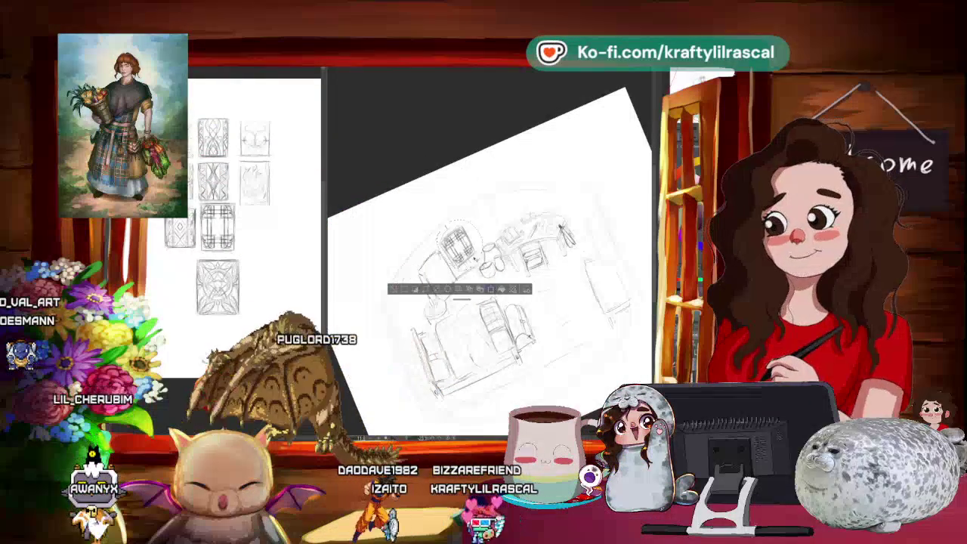
key("ctrl+t")
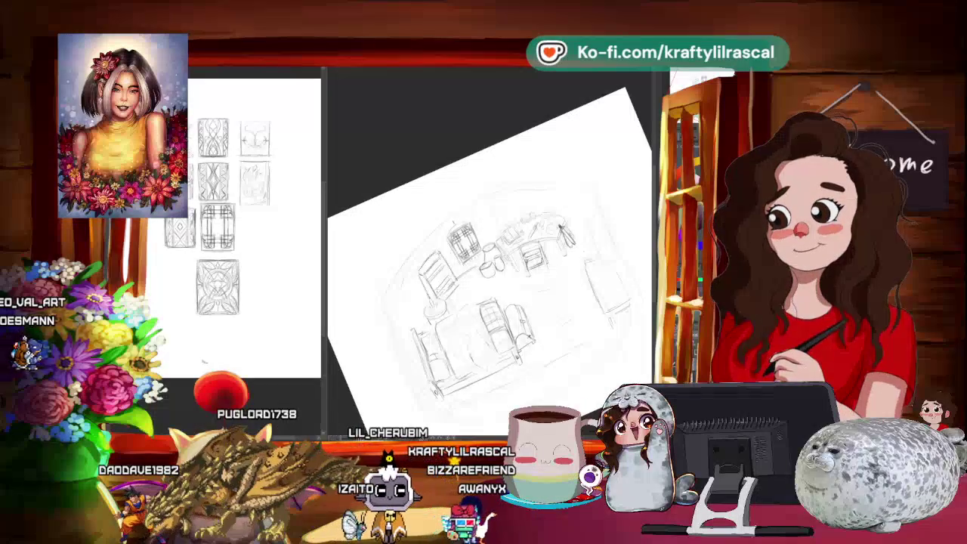
Step: Rotate and zoom the page view to check the room layout
left_click_drag(490, 287, 484, 272)
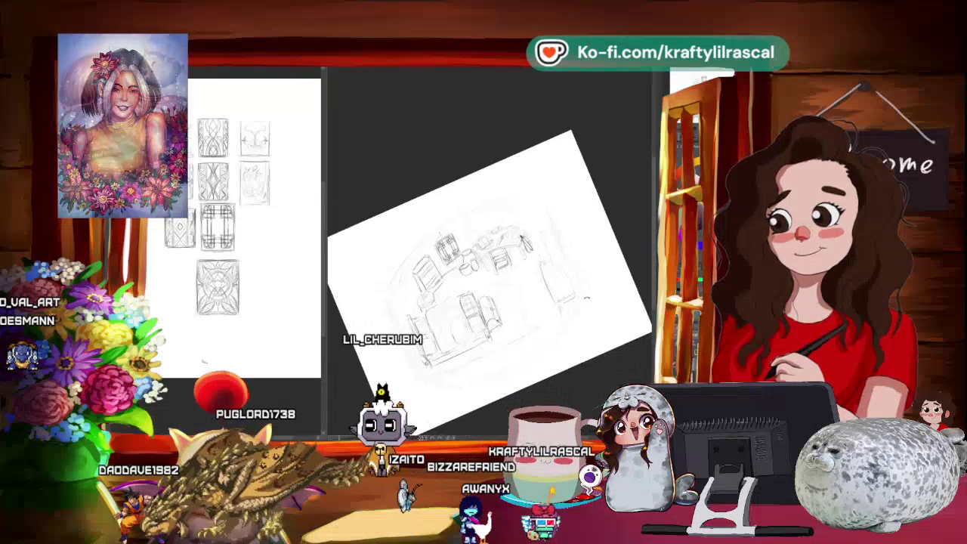
mouse_move(562, 257)
left_mouse_down()
mouse_move(492, 290)
mouse_move(522, 313)
left_mouse_up()
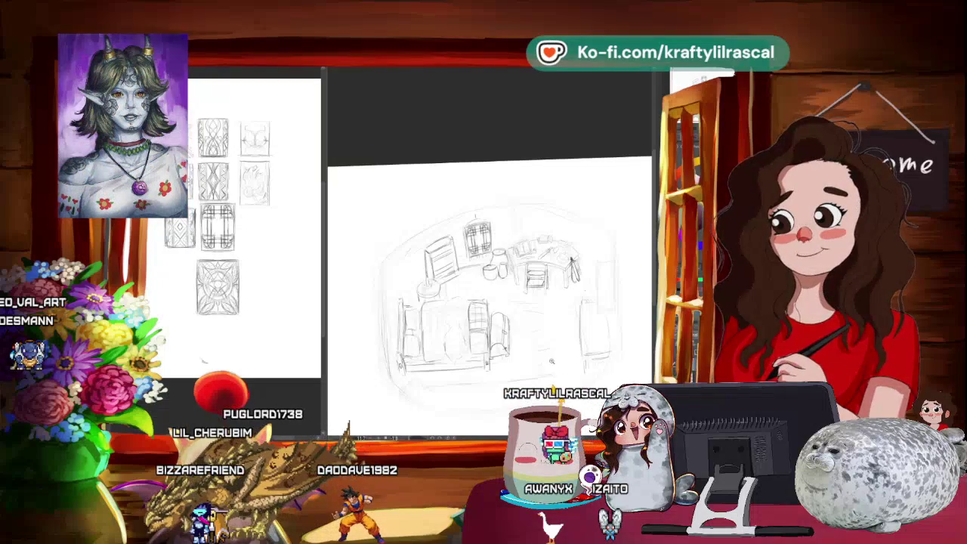
mouse_move(552, 362)
left_mouse_down()
mouse_move(618, 323)
mouse_move(339, 211)
left_mouse_up()
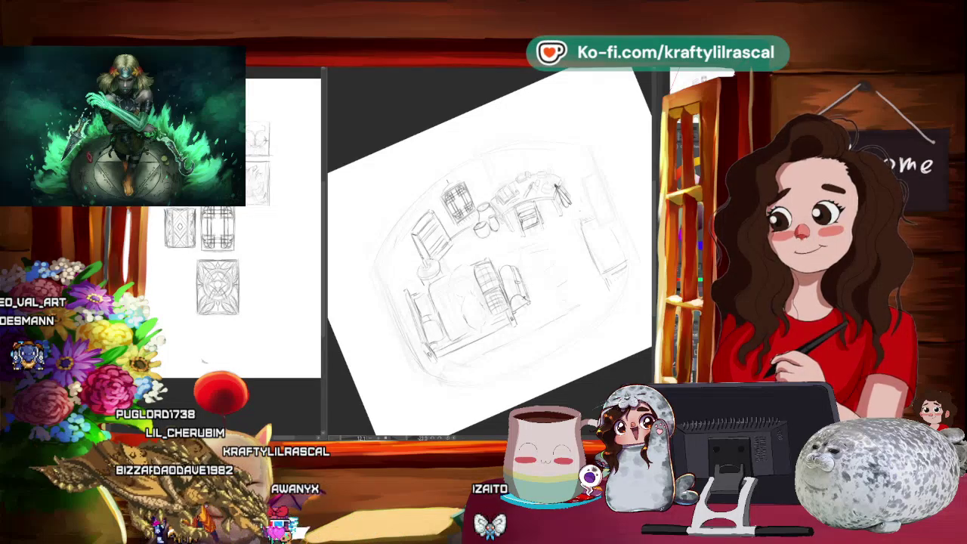
scroll(489, 252, "down", 5)
scroll(490, 252, "up", 5)
scroll(490, 253, "up", 2)
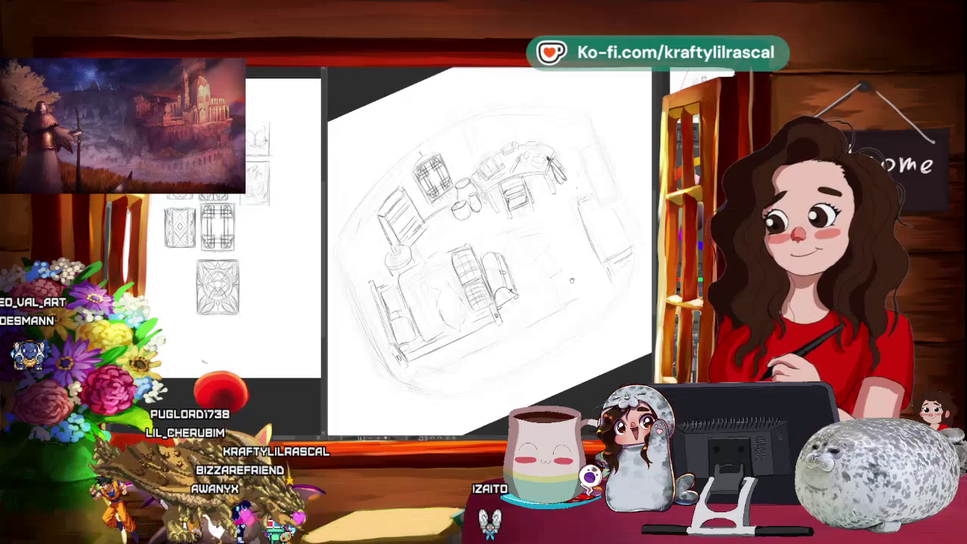
scroll(575, 282, "down", 2)
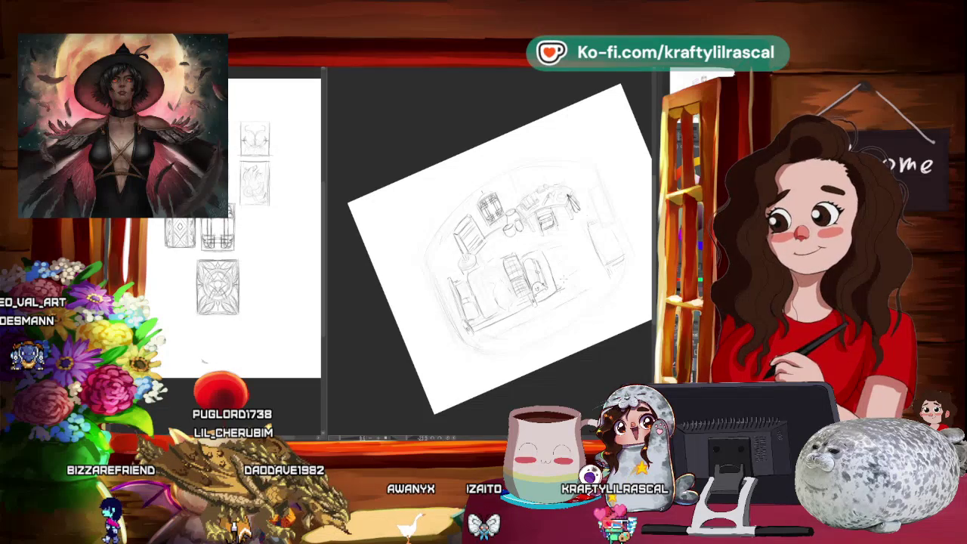
Step: Reset and re-tilt the canvas rotation, then zoom out and back in on the room
key("Escape")
mouse_move(539, 369)
left_mouse_down()
mouse_move(588, 342)
mouse_move(581, 283)
left_mouse_up()
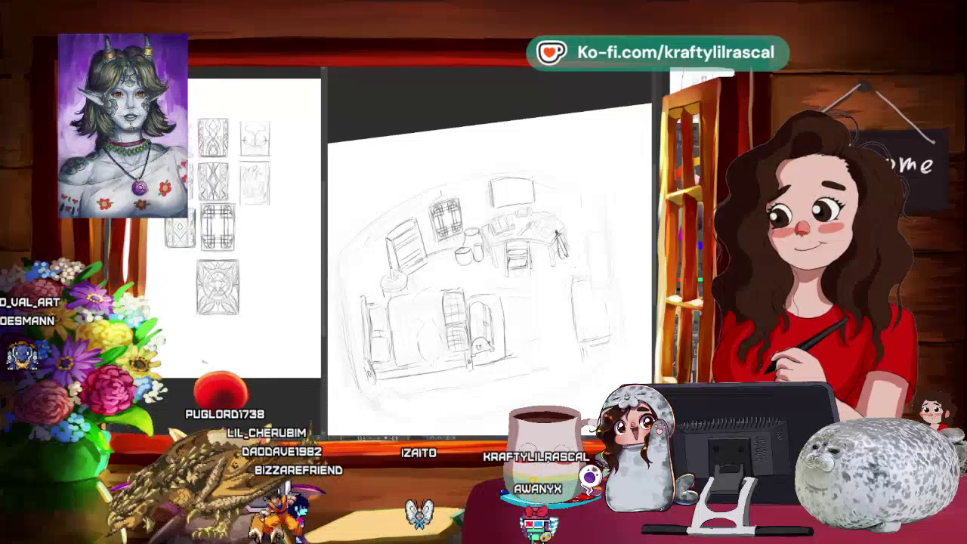
scroll(490, 272, "down", 3)
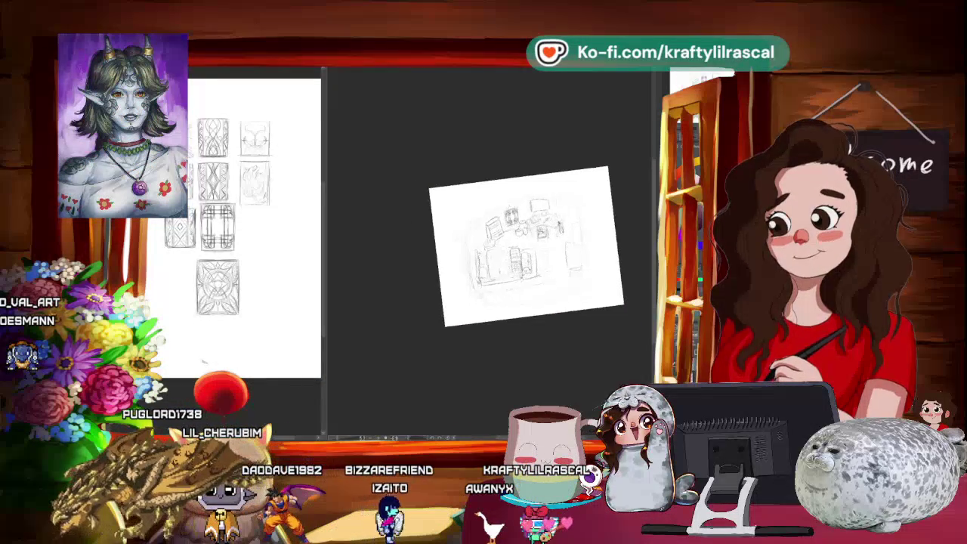
scroll(490, 272, "up", 3)
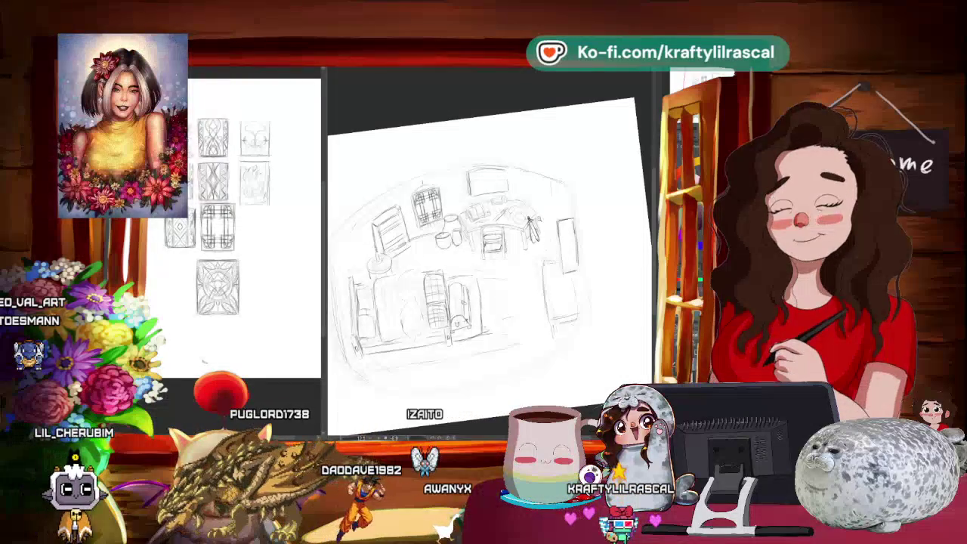
key("ctrl+minus")
key("ctrl+plus")
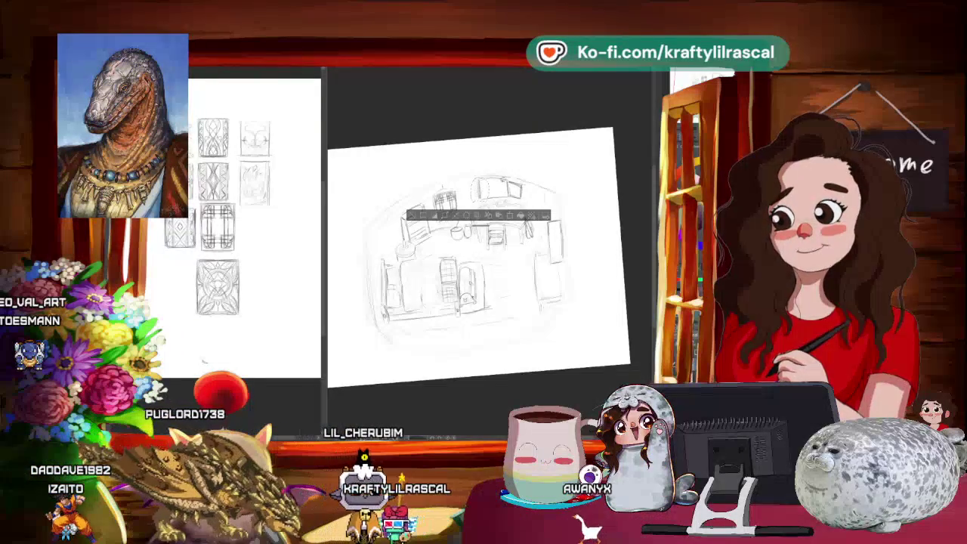
Step: Apply a quick free transform to the selected part and turn the page upright
key("ctrl+t")
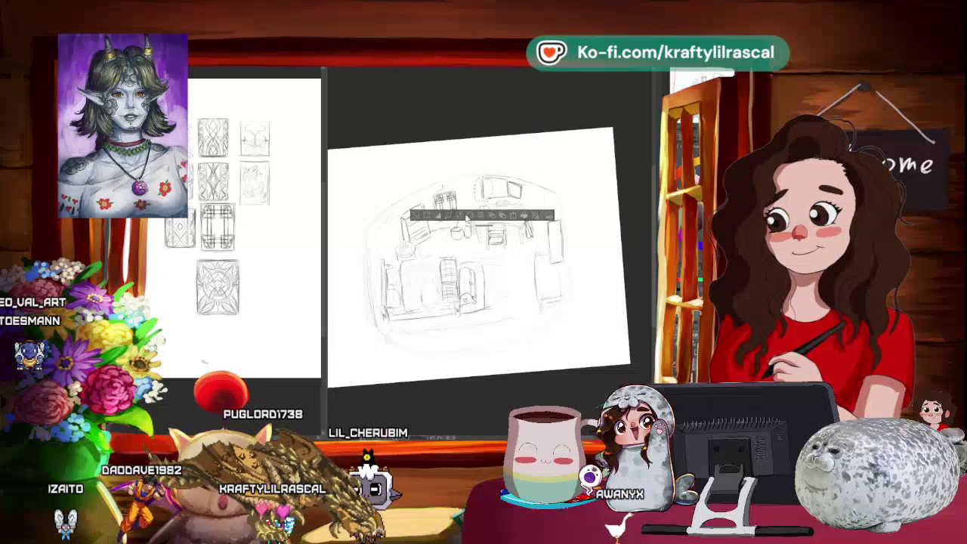
key("Return")
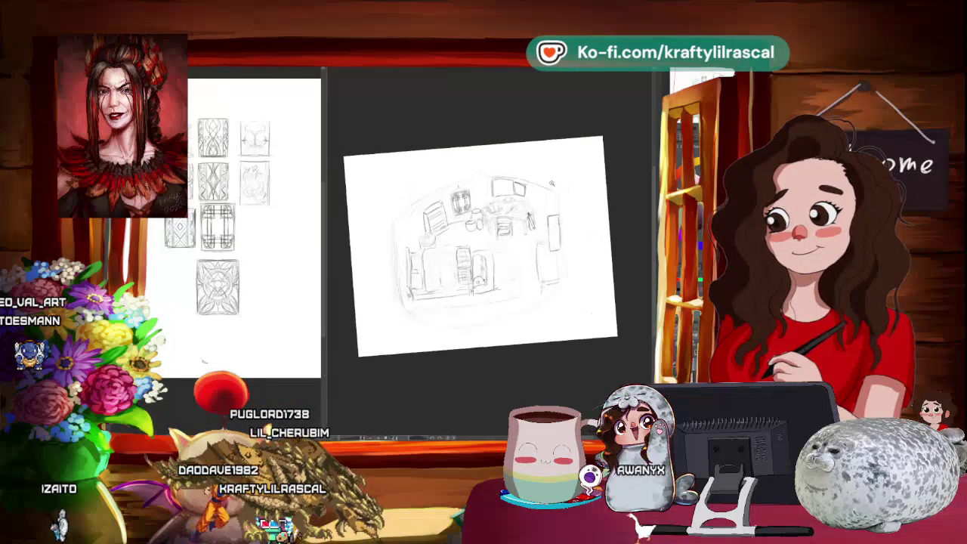
mouse_move(588, 193)
left_mouse_down()
mouse_move(620, 222)
mouse_move(584, 224)
left_mouse_up()
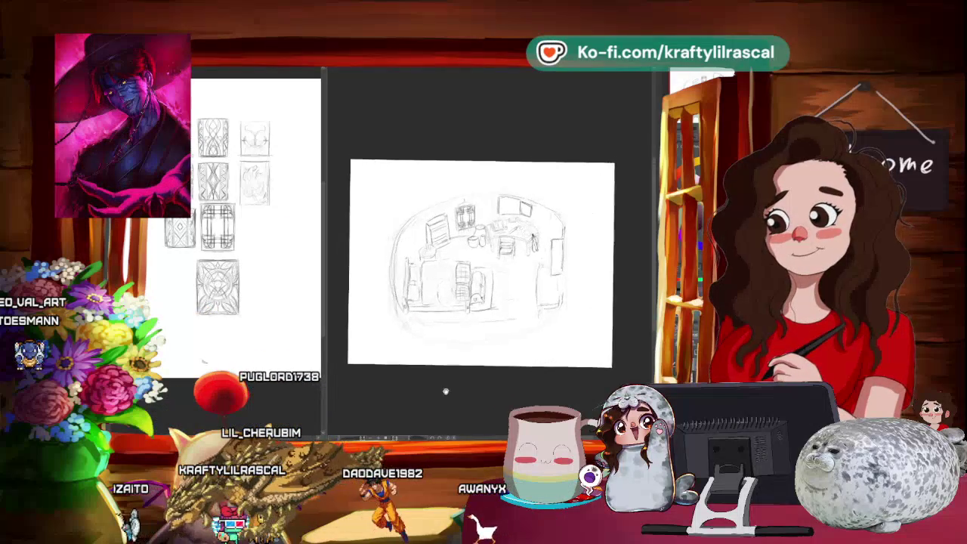
Step: Zoom in until the shelves, desk and chair fill the window
scroll(427, 370, "up", 2)
scroll(428, 370, "up", 2)
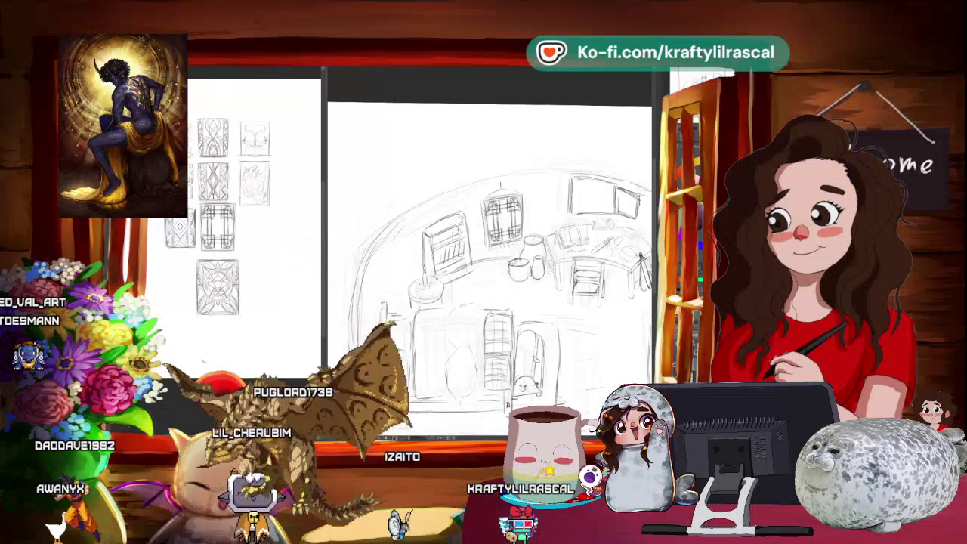
scroll(490, 271, "down", 3)
scroll(490, 271, "up", 3)
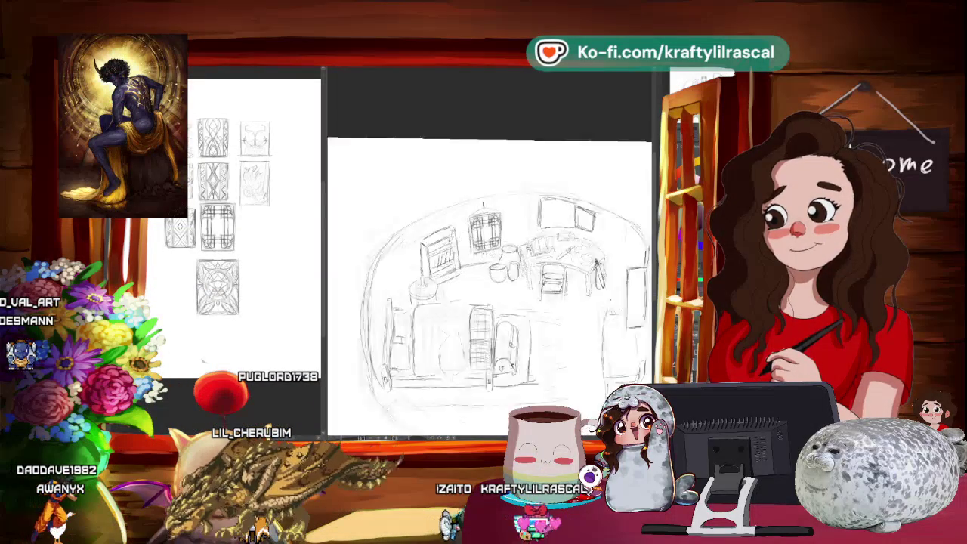
scroll(490, 271, "up", 2)
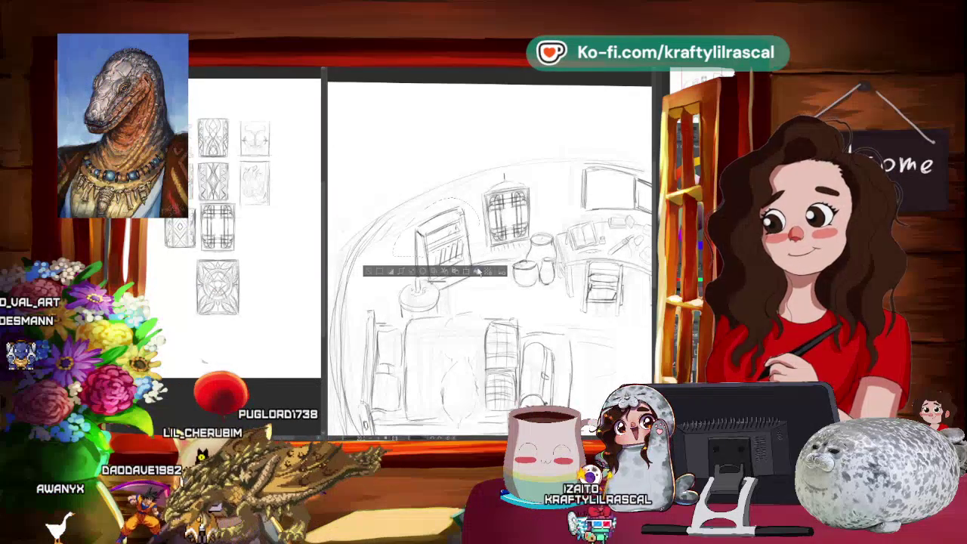
Step: Free-transform the chair sketch at the desk to resize it, then tilt the page
key("ctrl+t")
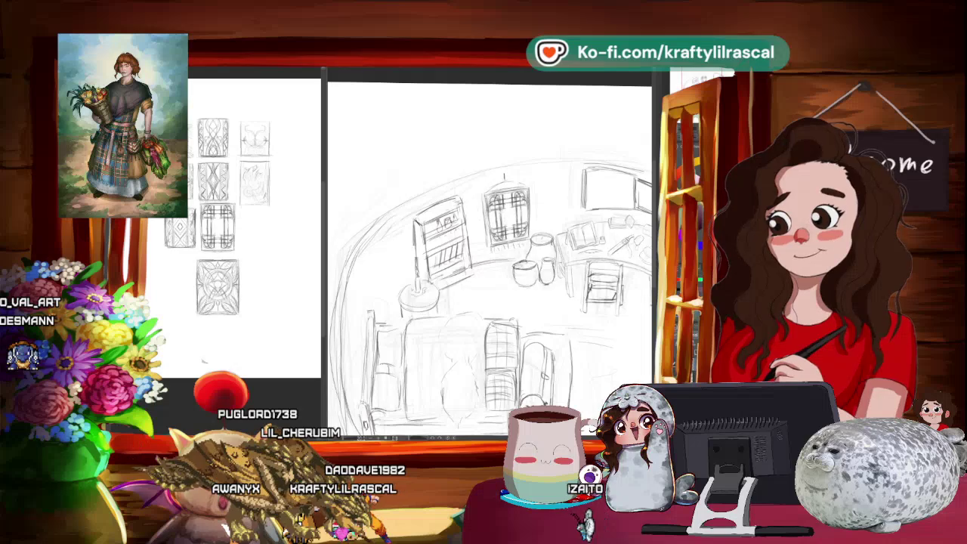
scroll(490, 262, "down", 3)
mouse_move(529, 189)
left_mouse_down()
mouse_move(545, 227)
mouse_move(559, 196)
left_mouse_up()
scroll(492, 260, "up", 2)
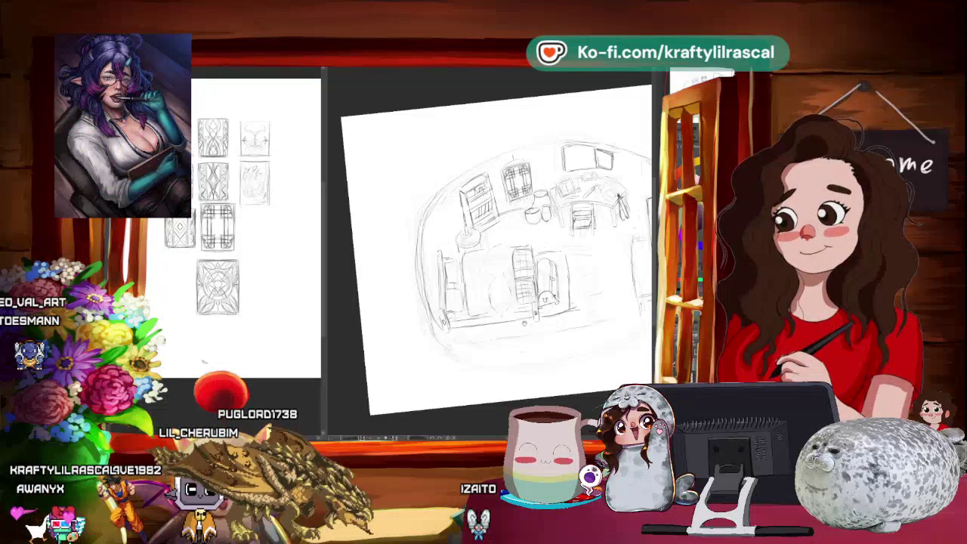
Step: Rotate the page about 40° counterclockwise and shift it up and left
left_click_drag(574, 166, 469, 136)
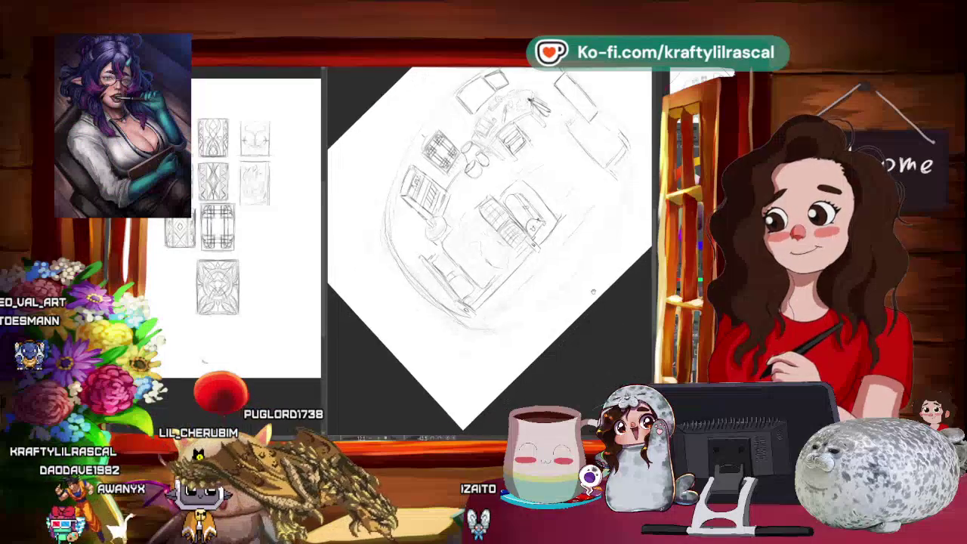
left_click_drag(594, 292, 555, 279)
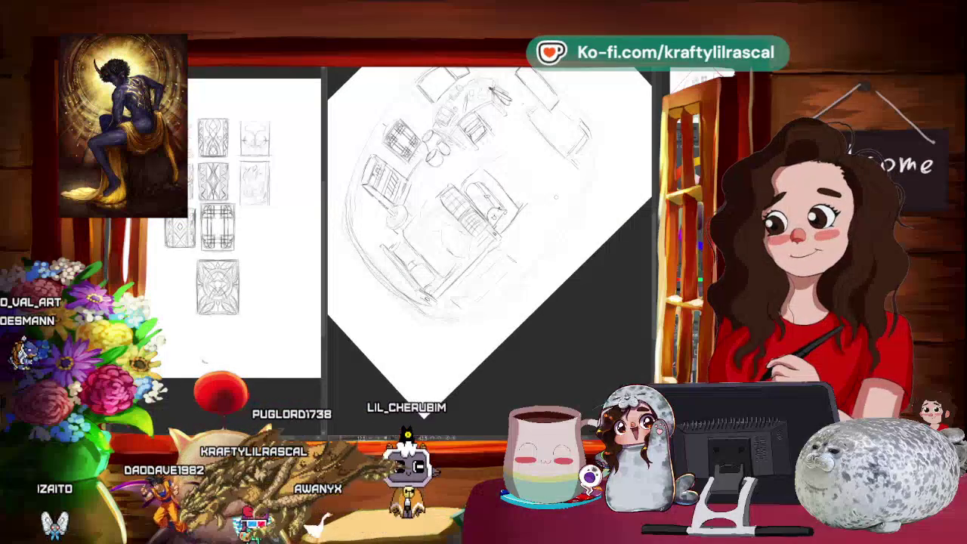
left_click_drag(555, 197, 568, 298)
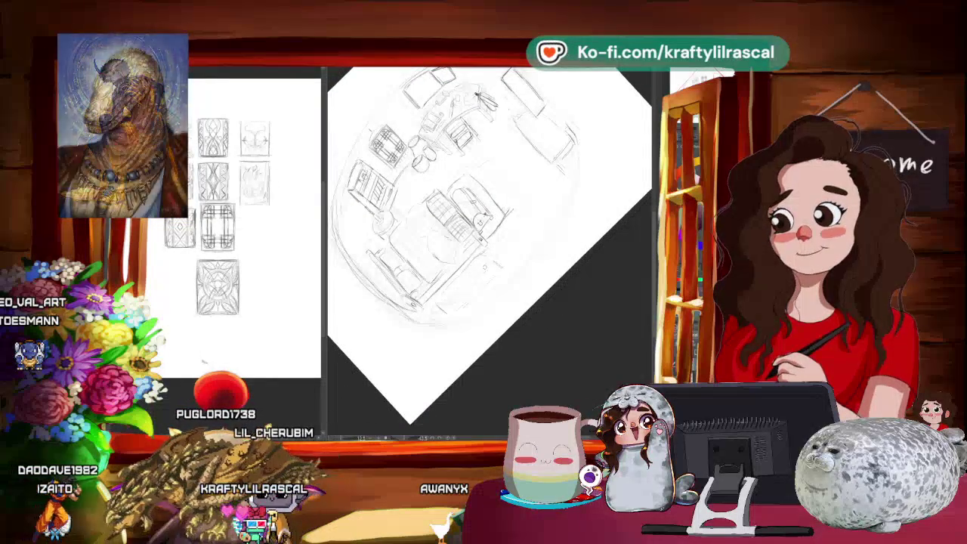
left_click_drag(529, 227, 330, 232)
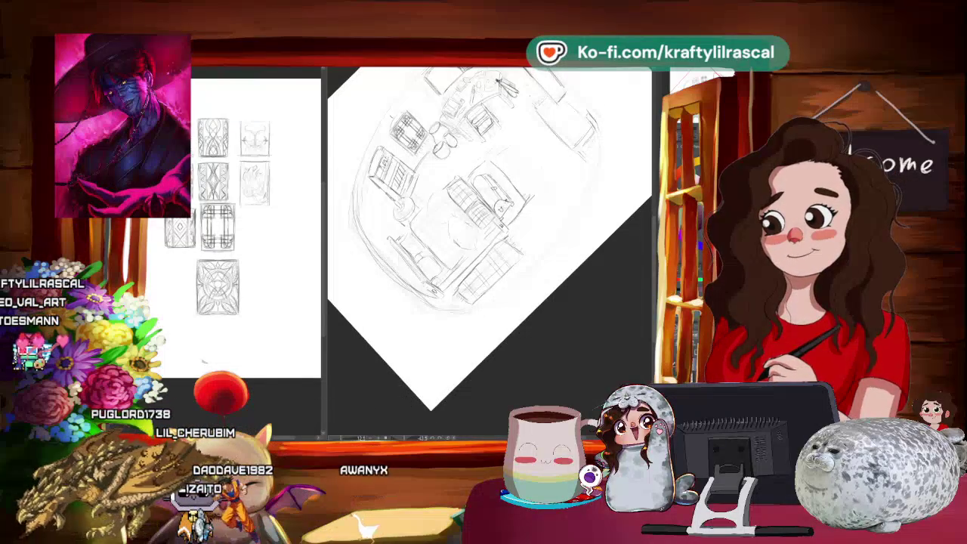
Step: Zoom out to view the whole rotated page with the new grid-patterned piece
key("ctrl+minus")
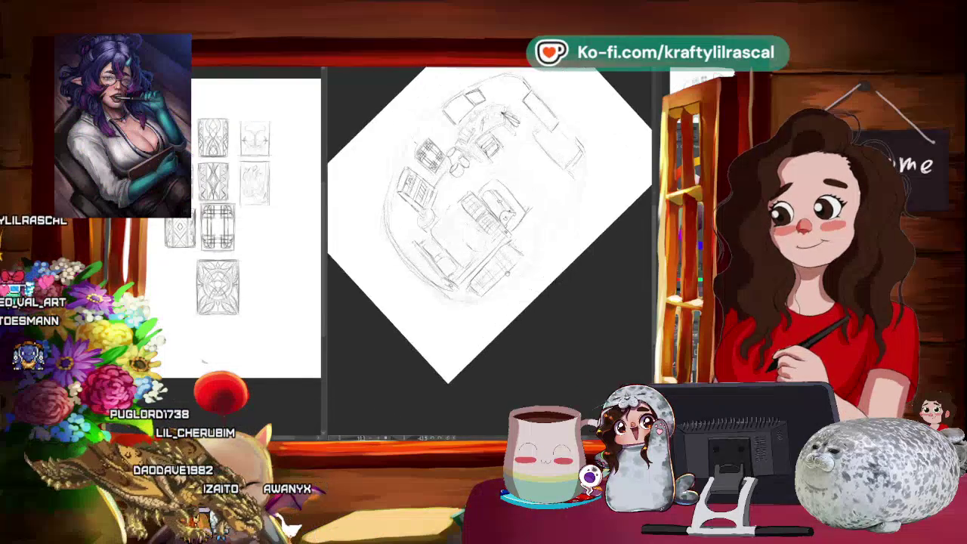
Step: Turn the page from a steep diagonal back to a slight tilt, with the room sketch filling the window
left_click_drag(529, 151, 574, 227)
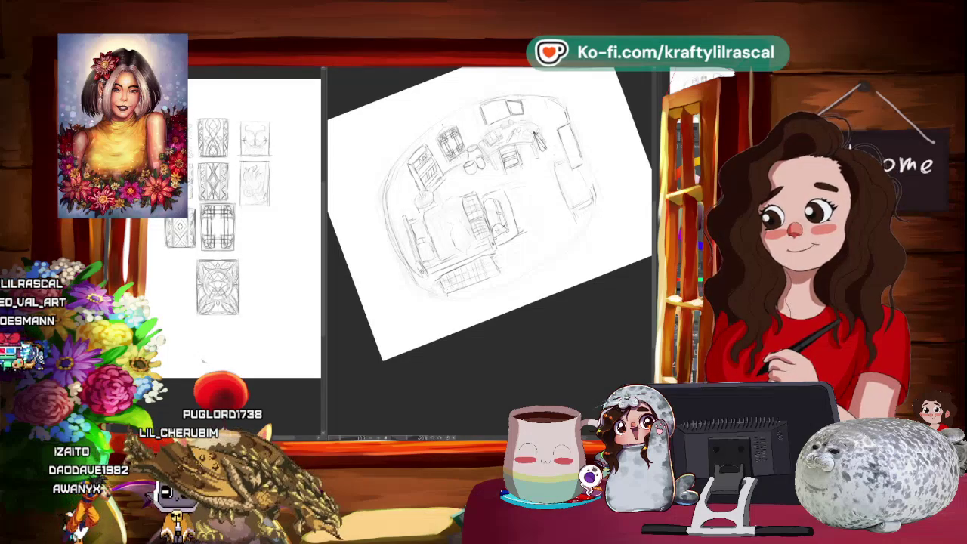
key("minus")
key("minus")
key("minus")
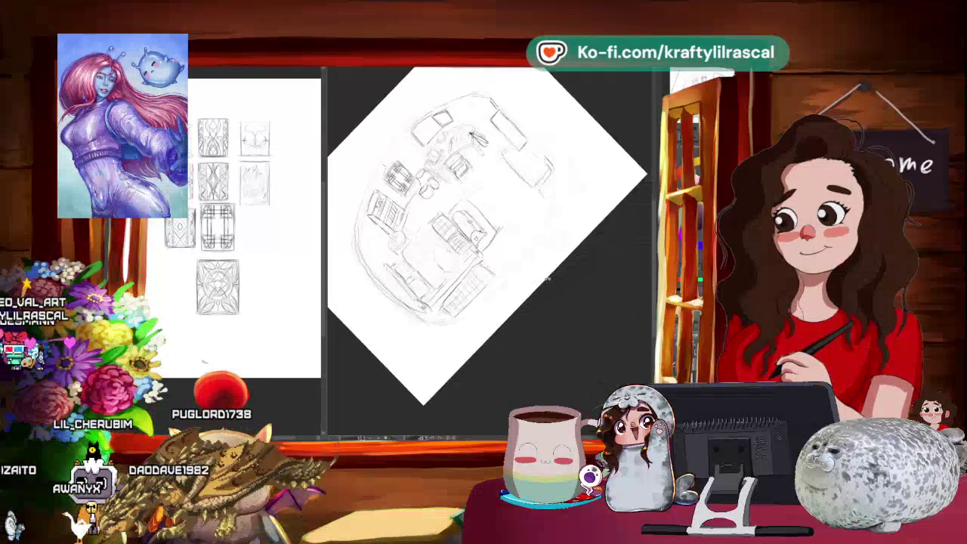
key("minus")
scroll(503, 304, "up", 3)
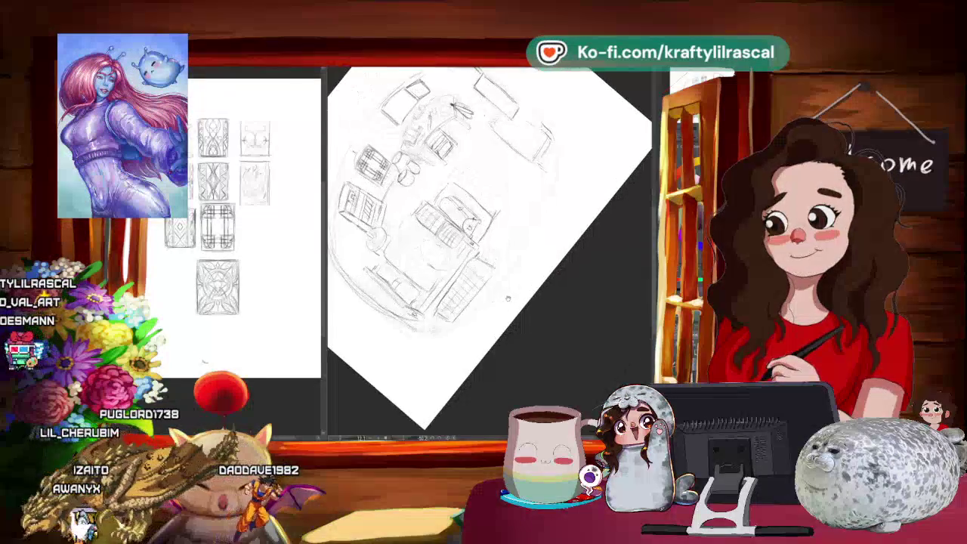
key("asciicircum")
key("asciicircum")
key("asciicircum")
key("asciicircum")
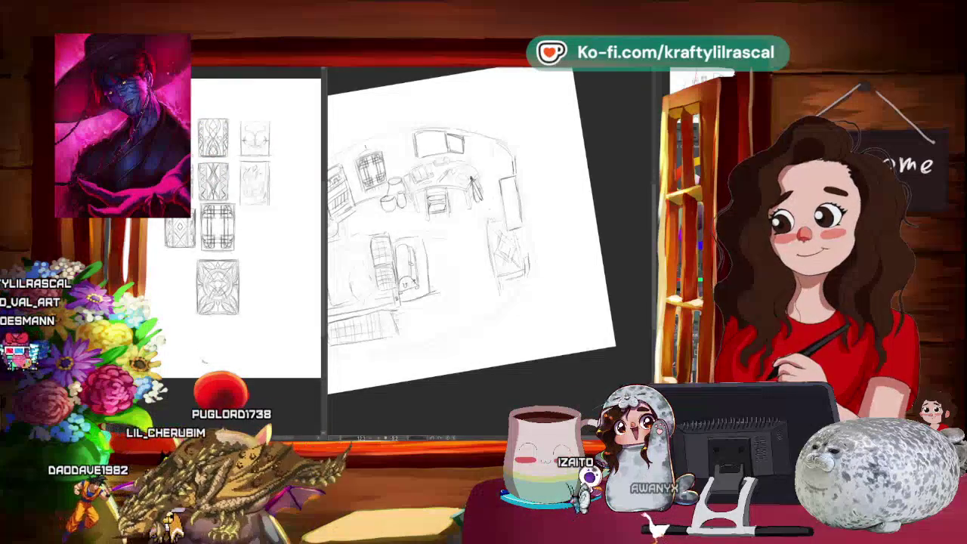
key("ctrl+minus")
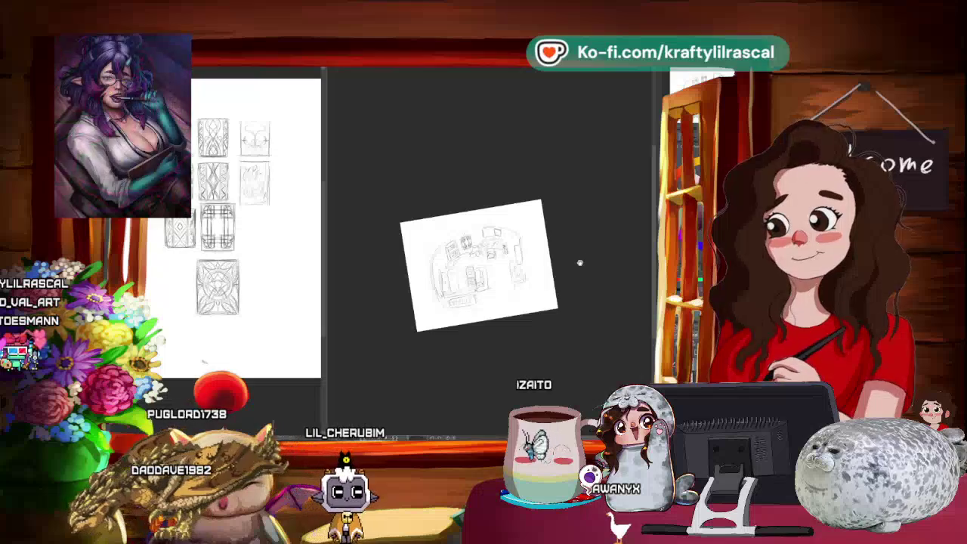
Step: Bring the page nearly upright, flatten its tilt and zoom in on the room sketch
mouse_move(589, 259)
left_mouse_down()
mouse_move(581, 321)
mouse_move(529, 324)
mouse_move(545, 349)
mouse_move(567, 320)
left_mouse_up()
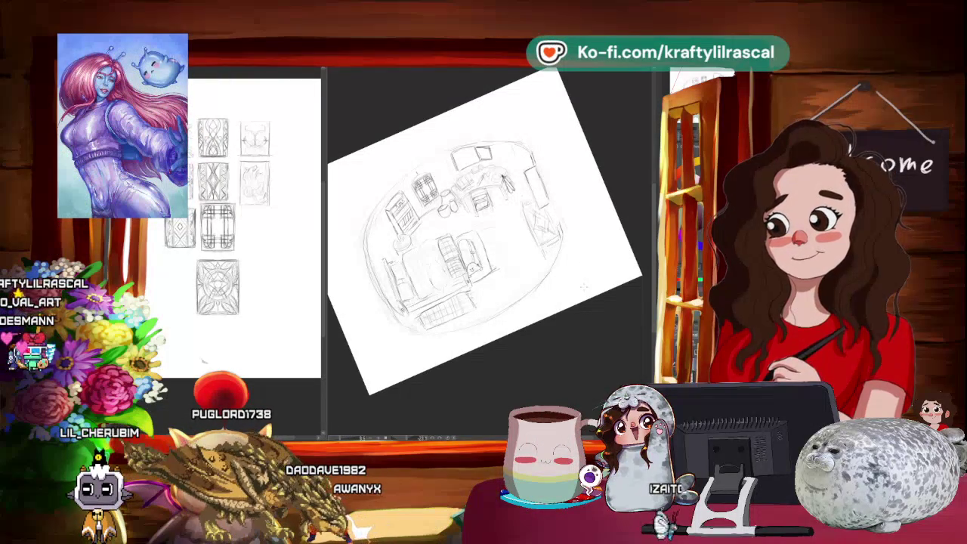
left_click_drag(473, 400, 569, 362)
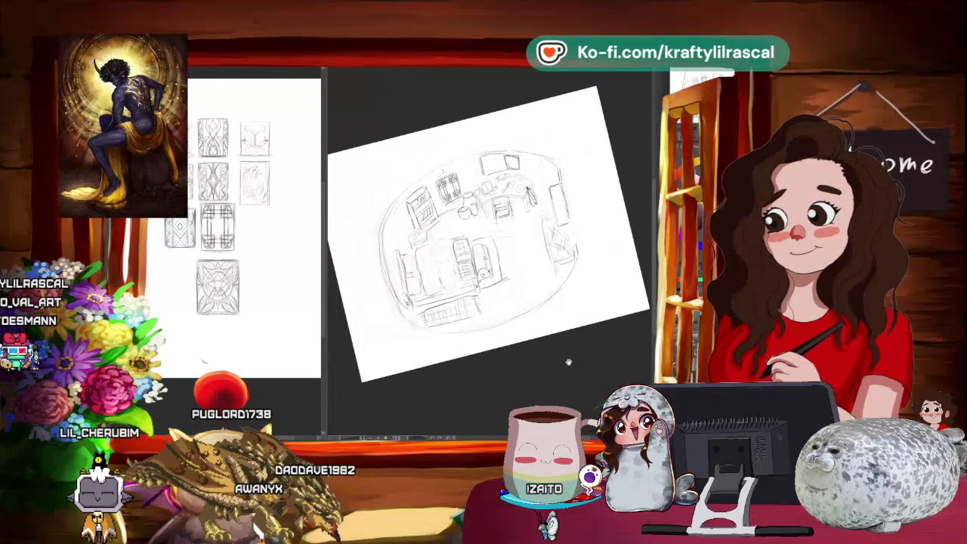
scroll(506, 375, "up", 2)
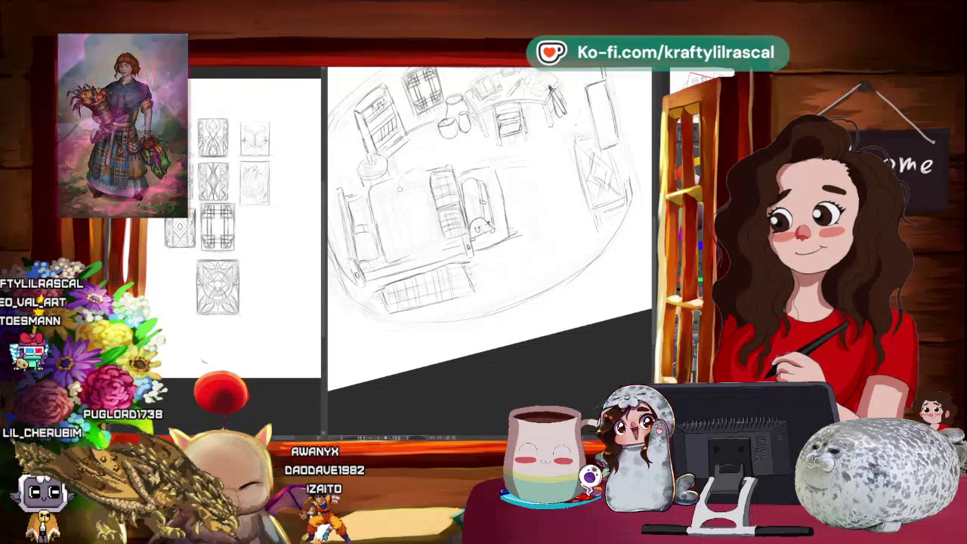
Step: Rotate the room sketch roughly half a turn and zoom out to see the whole page
left_click_drag(499, 287, 484, 249)
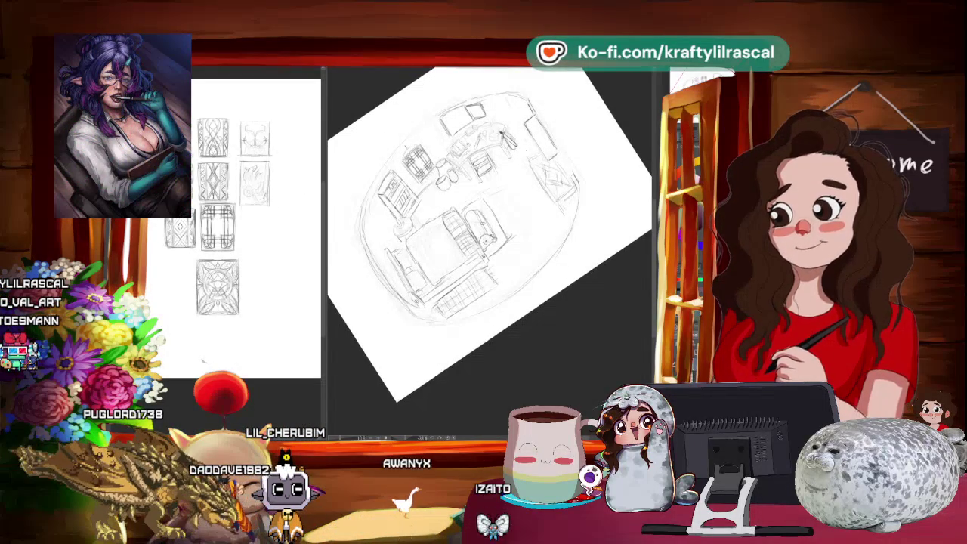
left_click_drag(529, 151, 453, 348)
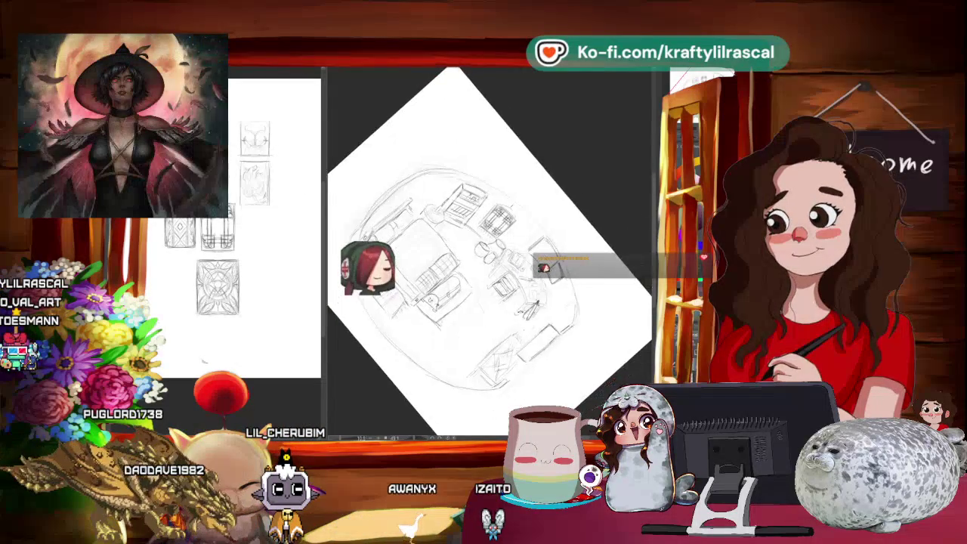
left_click_drag(529, 189, 484, 159)
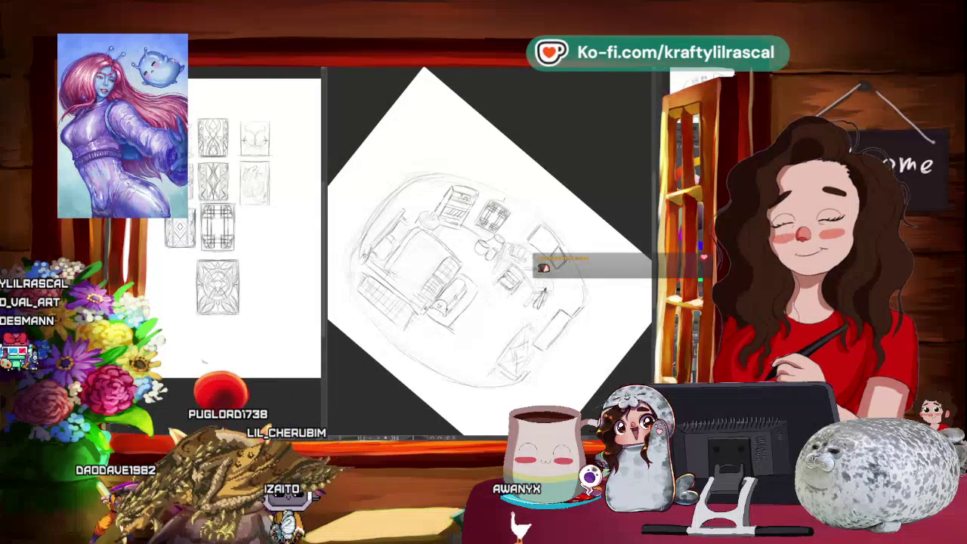
key("ctrl+minus")
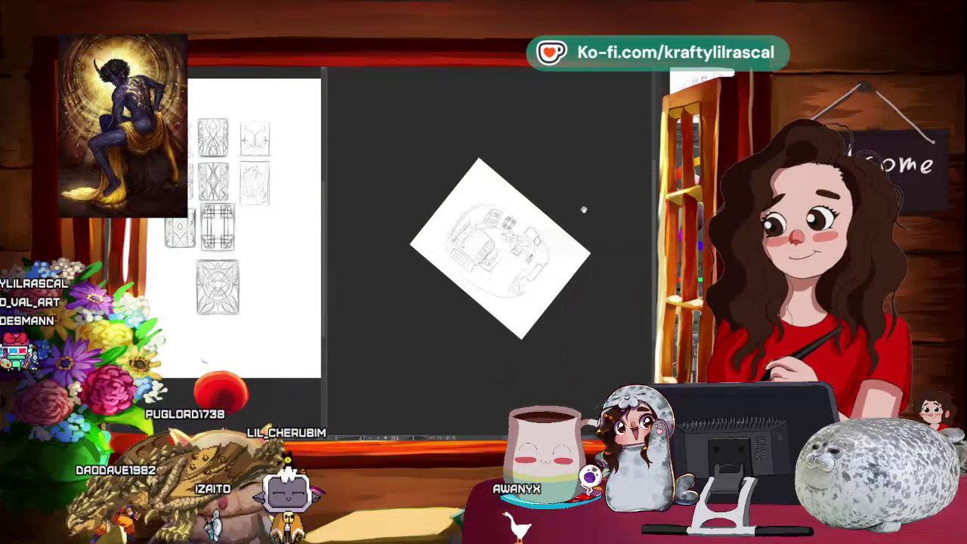
Step: Straighten the canvas to a comfortable angle, zoom back in, and bring up edit options for the selection
mouse_move(607, 205)
left_mouse_down()
mouse_move(590, 219)
mouse_move(552, 151)
left_mouse_up()
key("ctrl+plus")
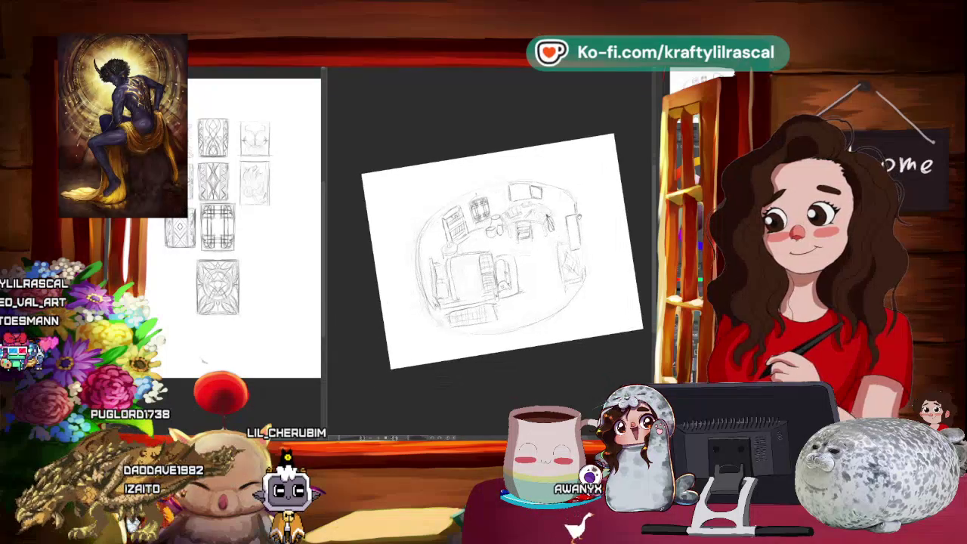
key("ctrl+plus")
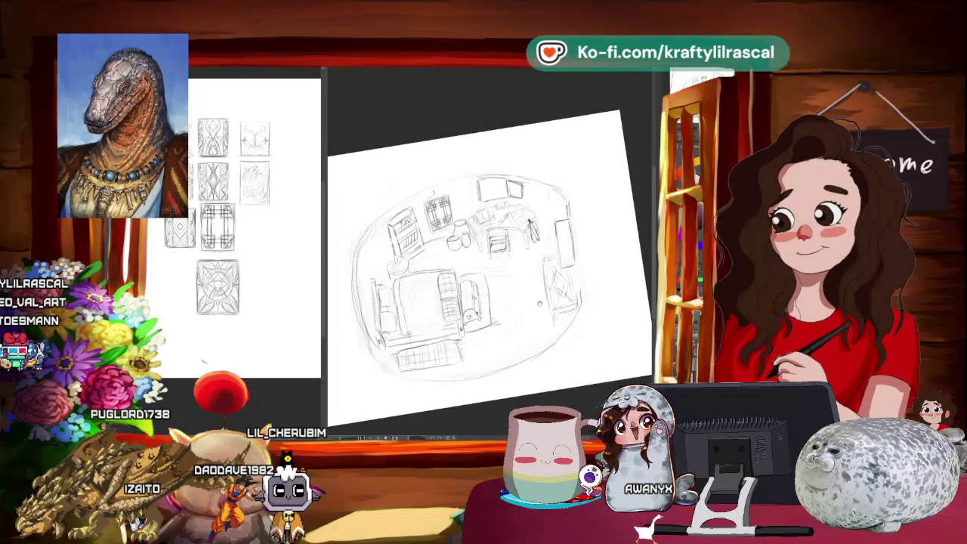
left_click_drag(551, 151, 582, 173)
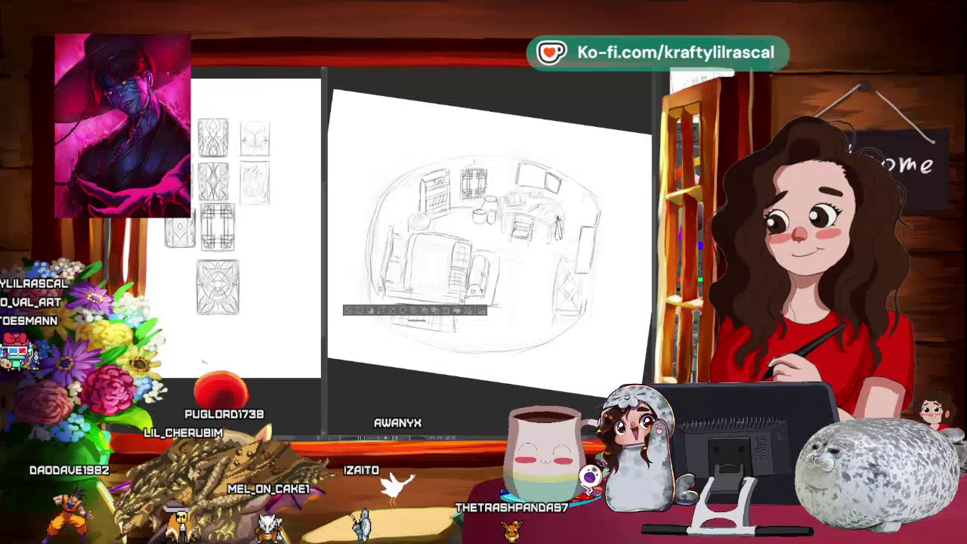
right_click(435, 123)
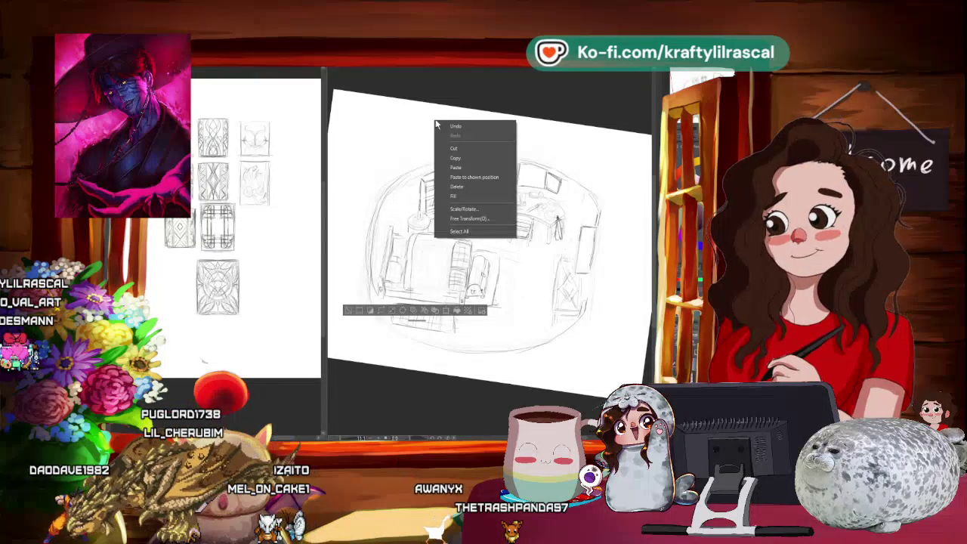
Step: Copy and cut the selected gridded sketch piece, then paste it back in
left_click(470, 158)
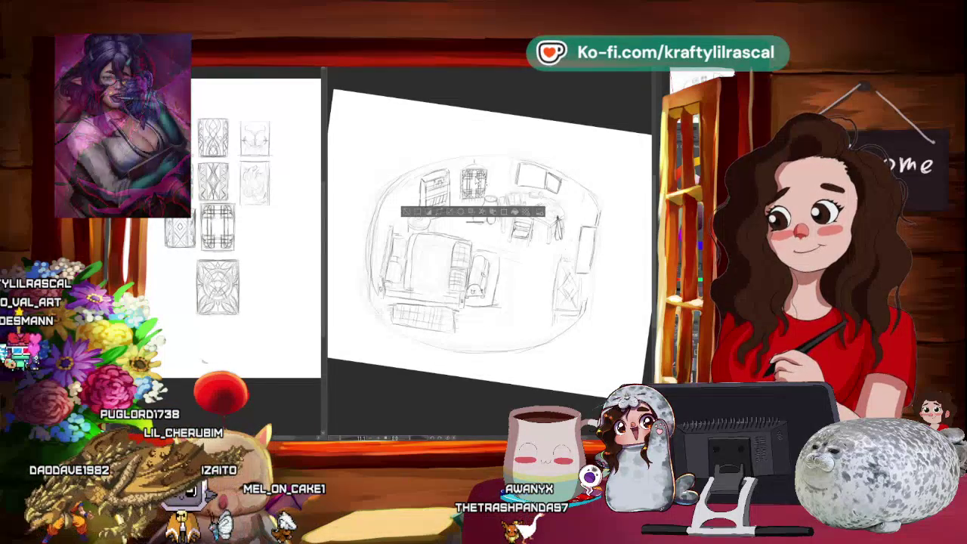
right_click(487, 194)
left_click(501, 208)
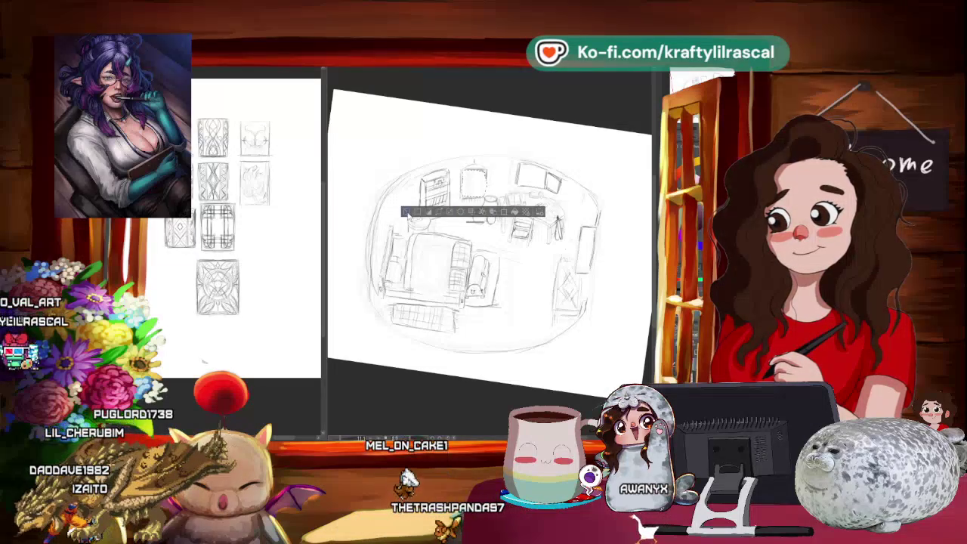
right_click(439, 270)
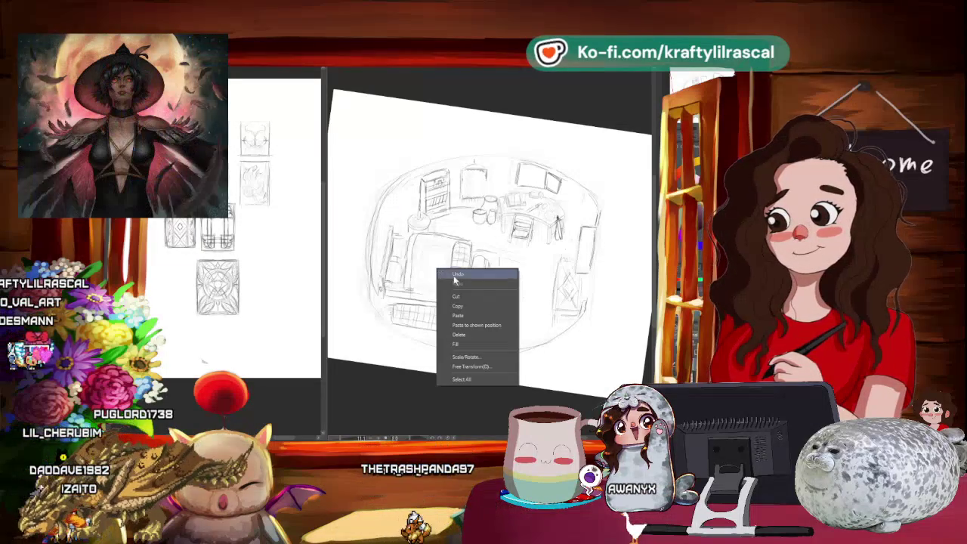
left_click(477, 314)
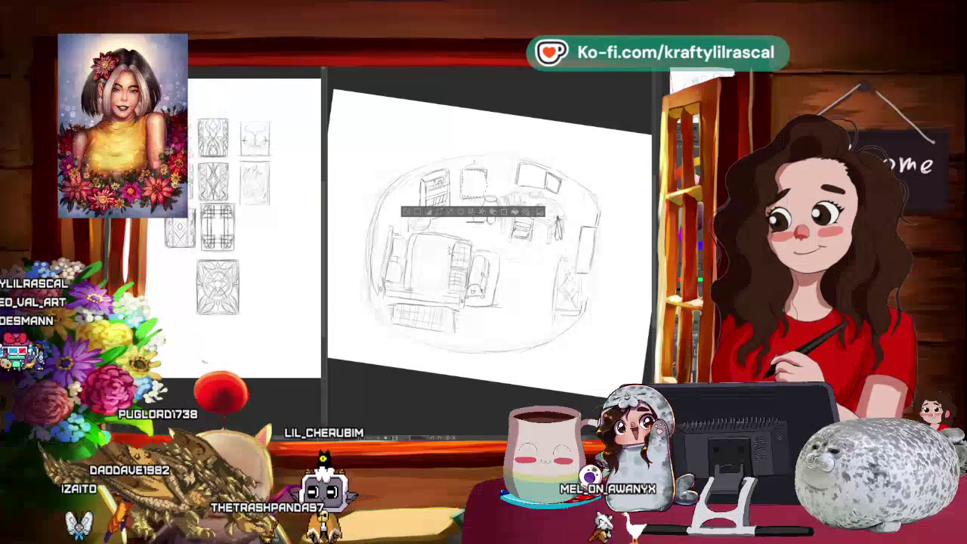
Step: Paste the grid piece into the room's centre and begin enlarging it
right_click(445, 272)
left_click(473, 314)
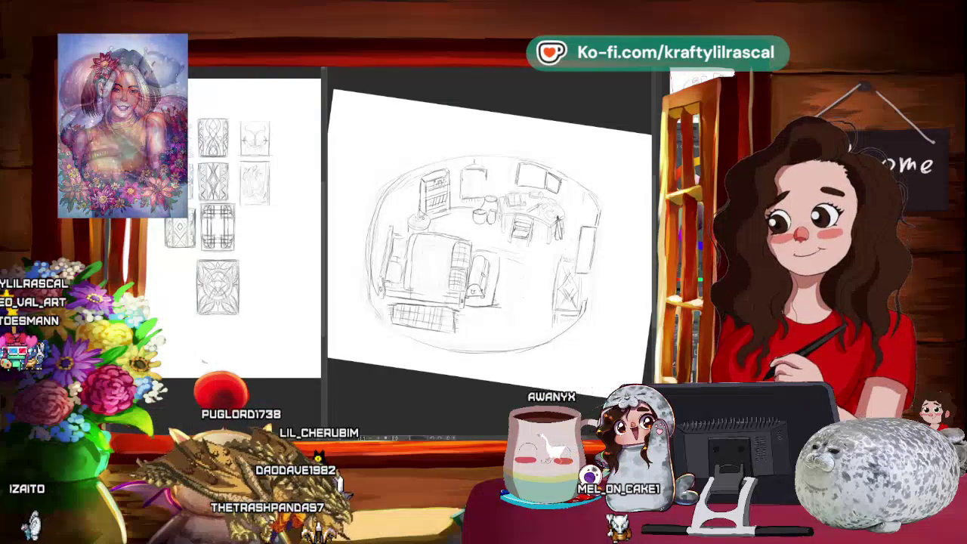
right_click(484, 177)
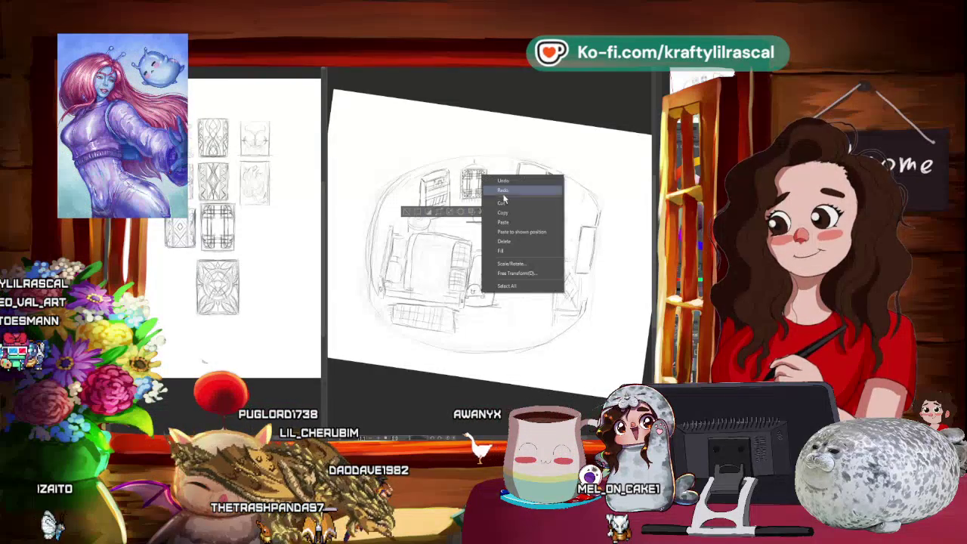
left_click(510, 204)
right_click(510, 204)
left_click(503, 223)
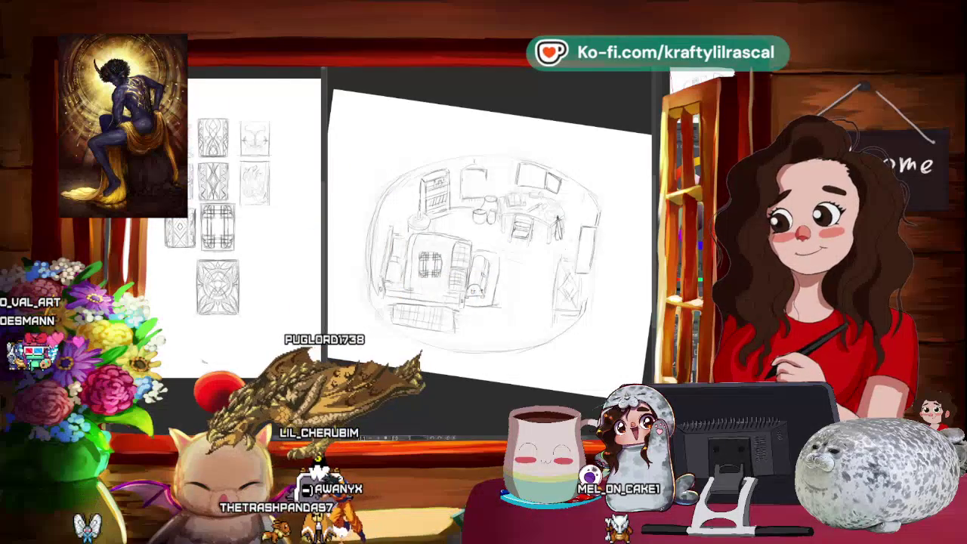
left_click_drag(446, 249, 480, 215)
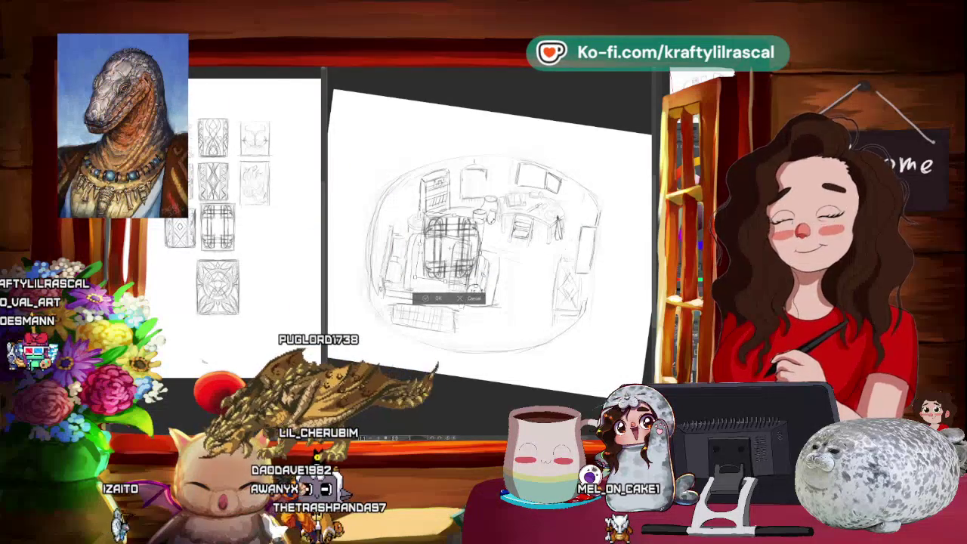
Step: Scale and nudge the pasted grid over the central bed, then confirm the transform
left_click_drag(445, 251, 436, 266)
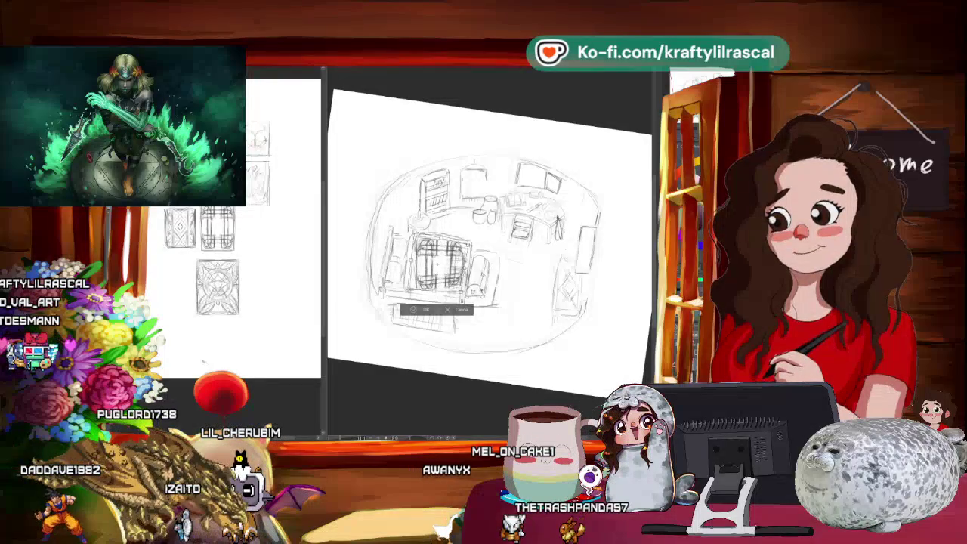
left_click_drag(446, 241, 446, 286)
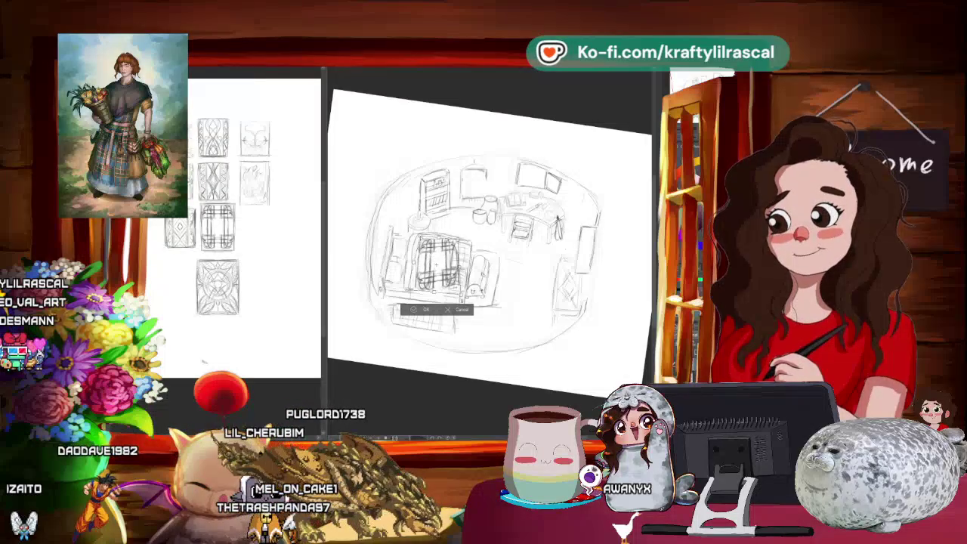
left_click_drag(435, 261, 433, 266)
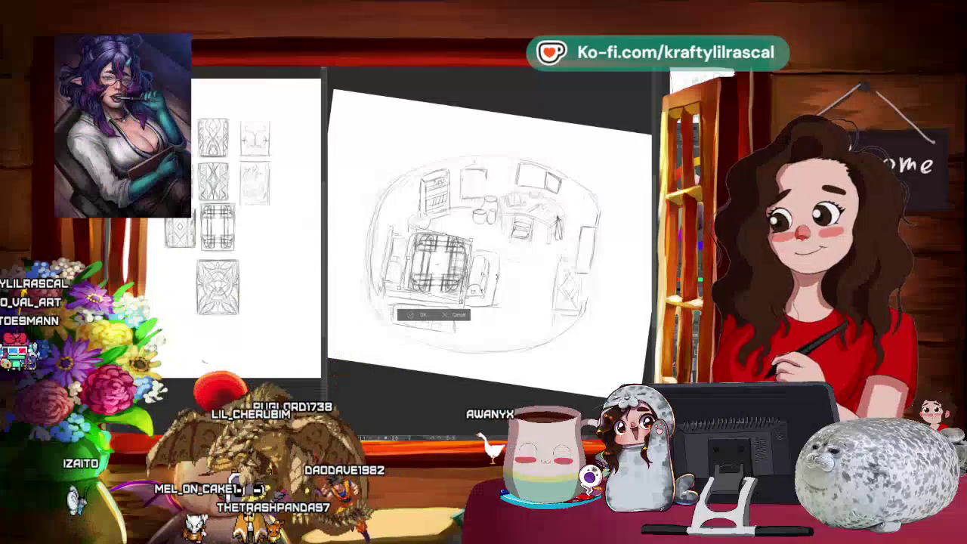
left_click_drag(432, 266, 431, 266)
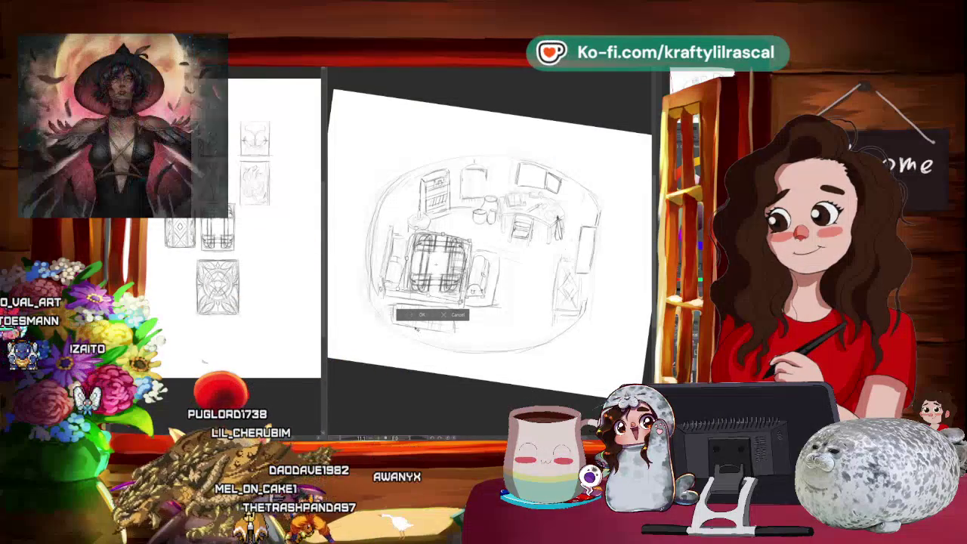
left_click(406, 316)
key("ctrl+minus")
key("ctrl+minus")
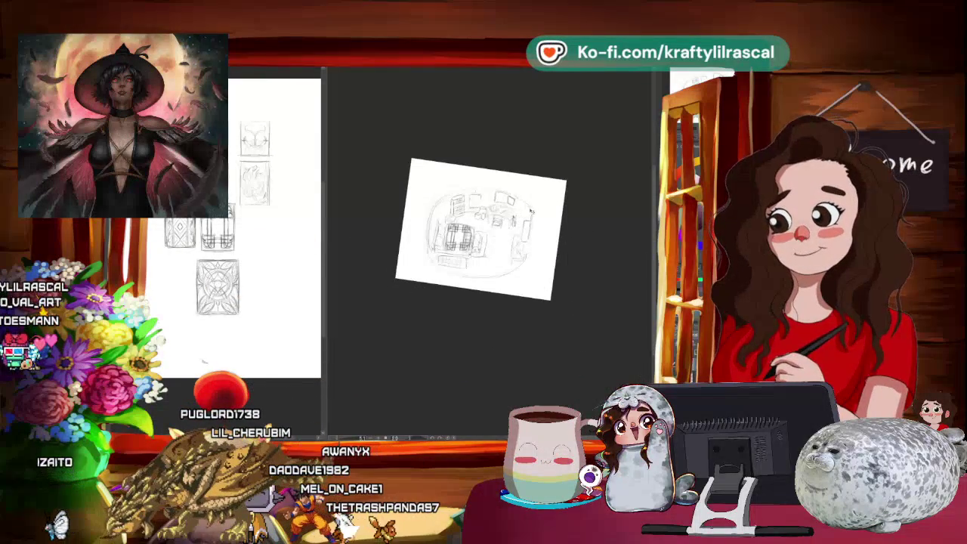
Step: Zoom in and out around the gridded bed, then bring up edit options on the reference sketches
key("ctrl+plus")
key("ctrl+plus")
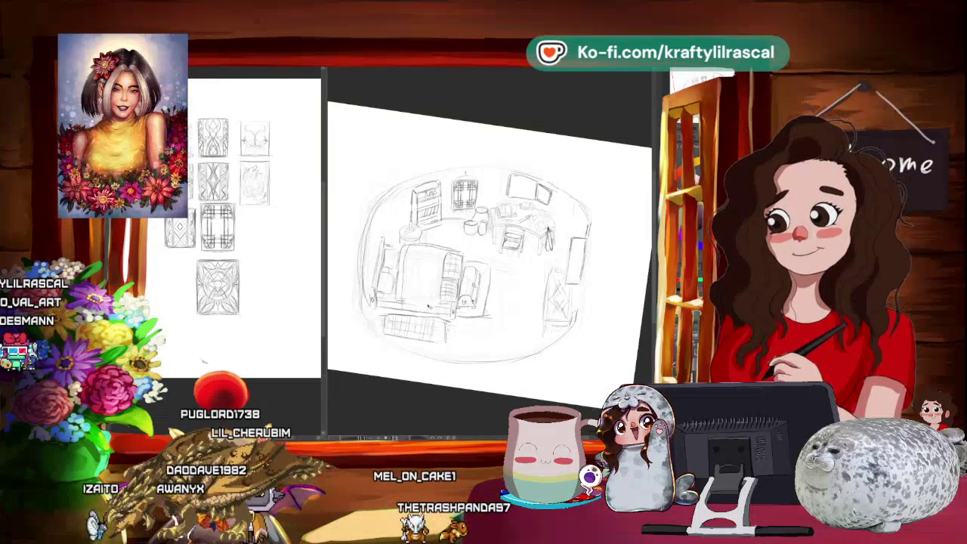
scroll(428, 306, "up", 1)
scroll(428, 306, "up", 1)
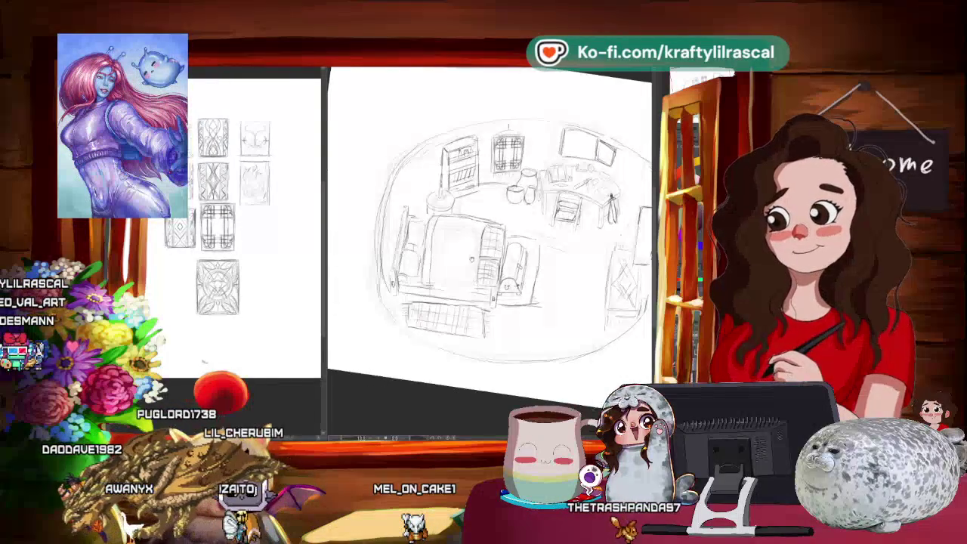
scroll(469, 250, "down", 1)
scroll(468, 249, "down", 1)
scroll(468, 250, "down", 1)
scroll(469, 250, "down", 1)
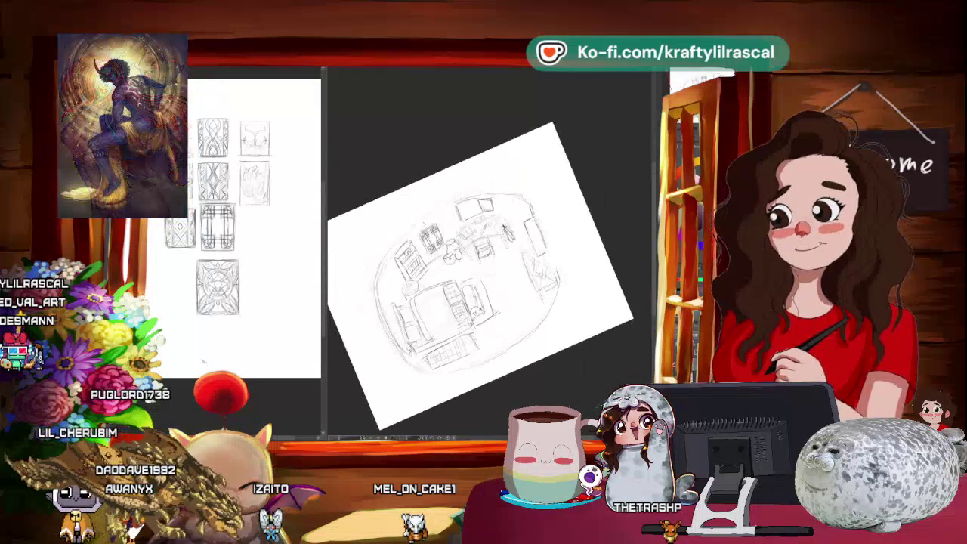
scroll(484, 250, "up", 1)
scroll(483, 250, "up", 1)
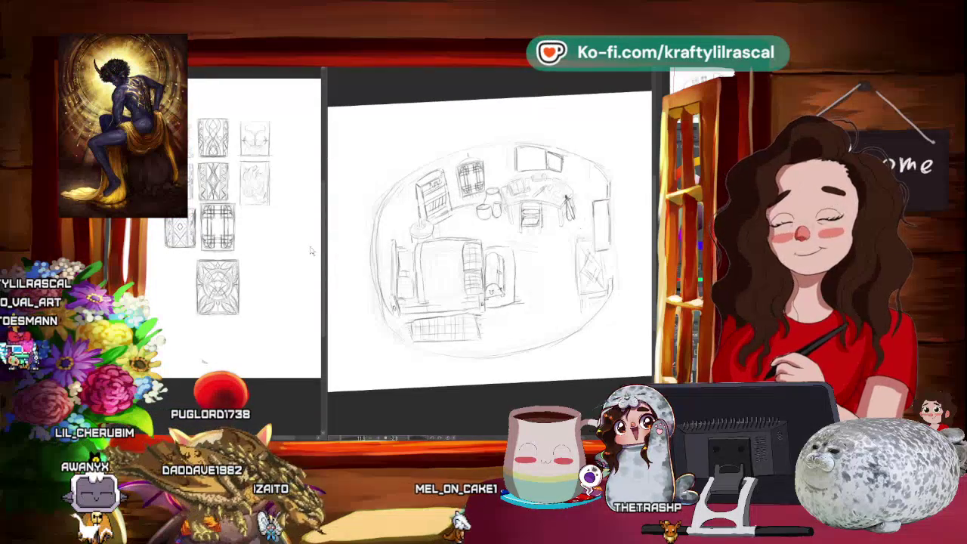
scroll(490, 242, "up", 2)
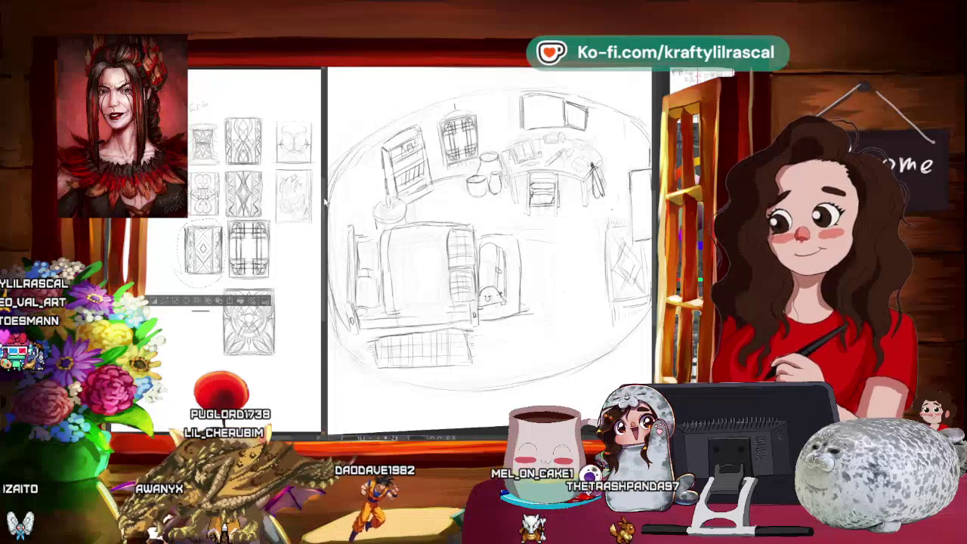
scroll(304, 261, "down", 5)
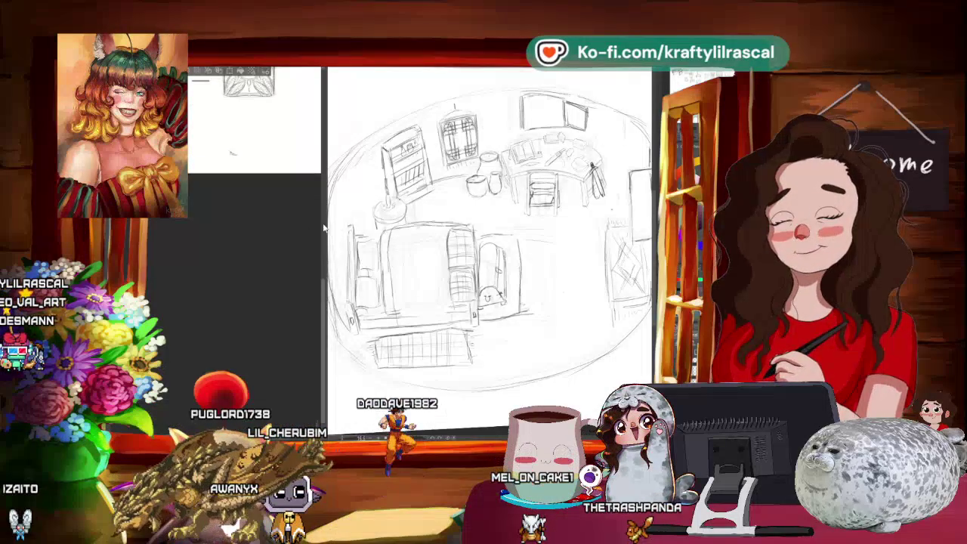
scroll(304, 205, "up", 5)
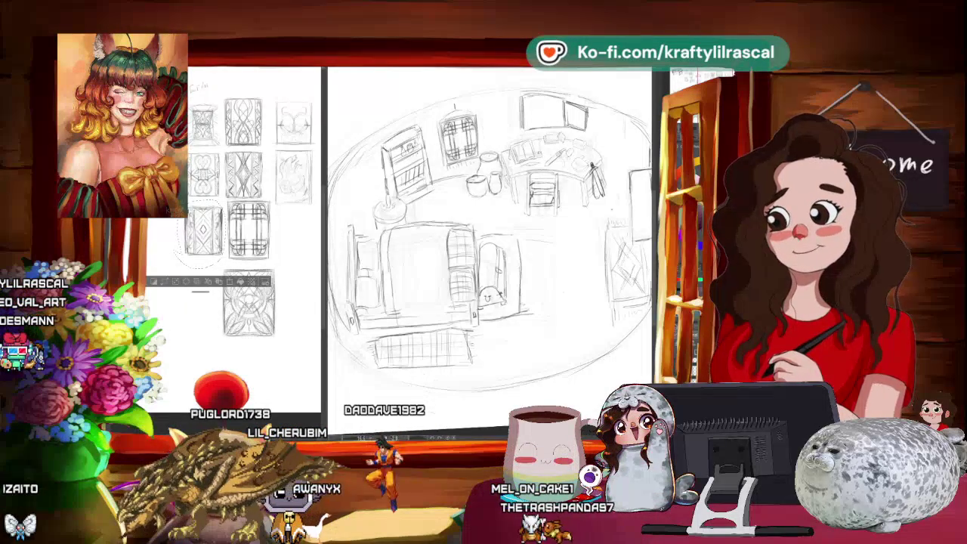
right_click(193, 219)
Step: Copy a diamond design from the reference sketches and paste it beside the bookshelf
left_click(316, 287)
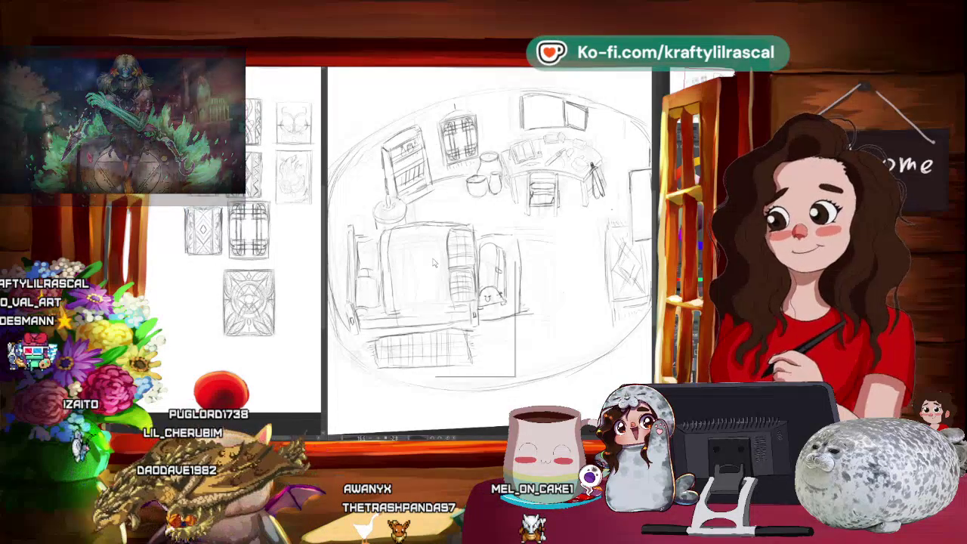
right_click(434, 261)
left_click(464, 307)
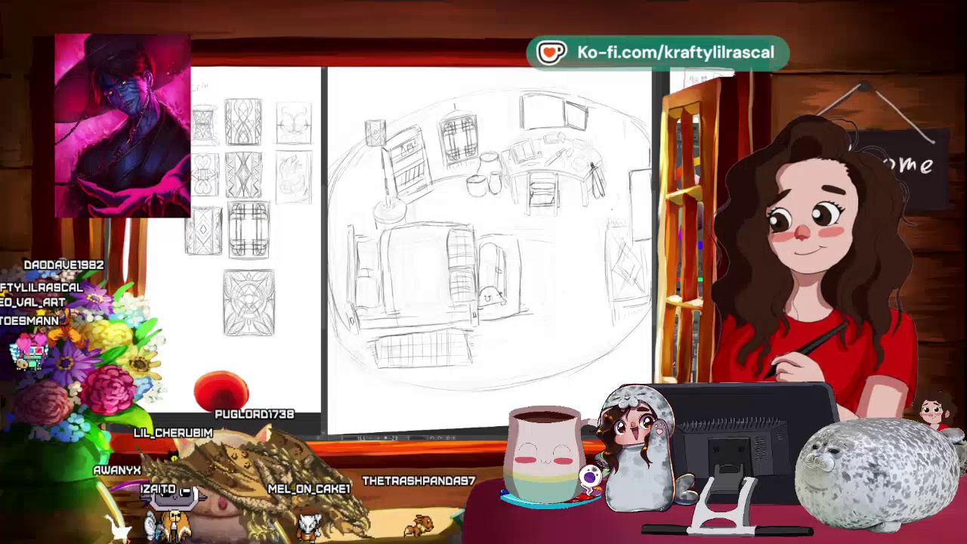
Step: Enlarge, turn vertical and position the pasted diamond design over the central bed, then zoom out
left_click_drag(407, 288, 413, 266)
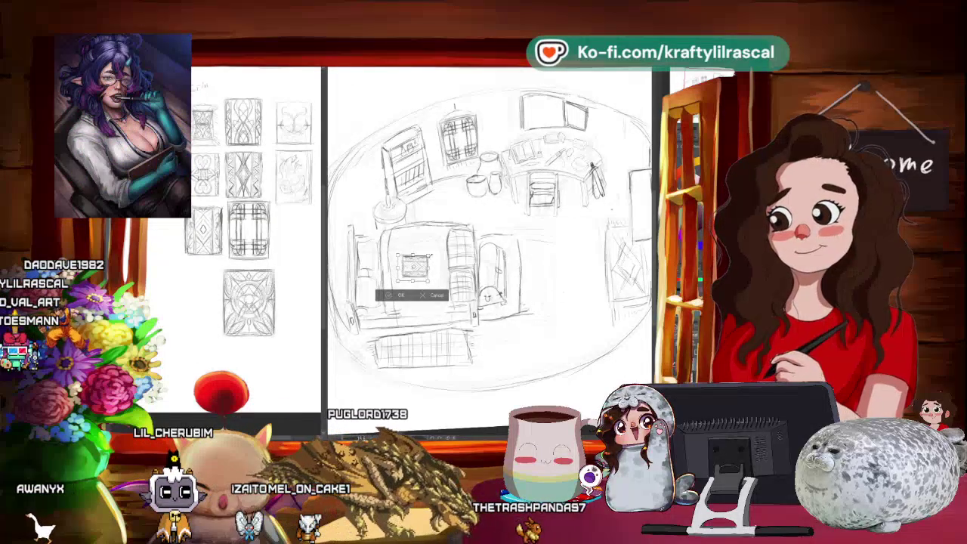
left_click_drag(429, 256, 494, 201)
left_click_drag(452, 235, 427, 263)
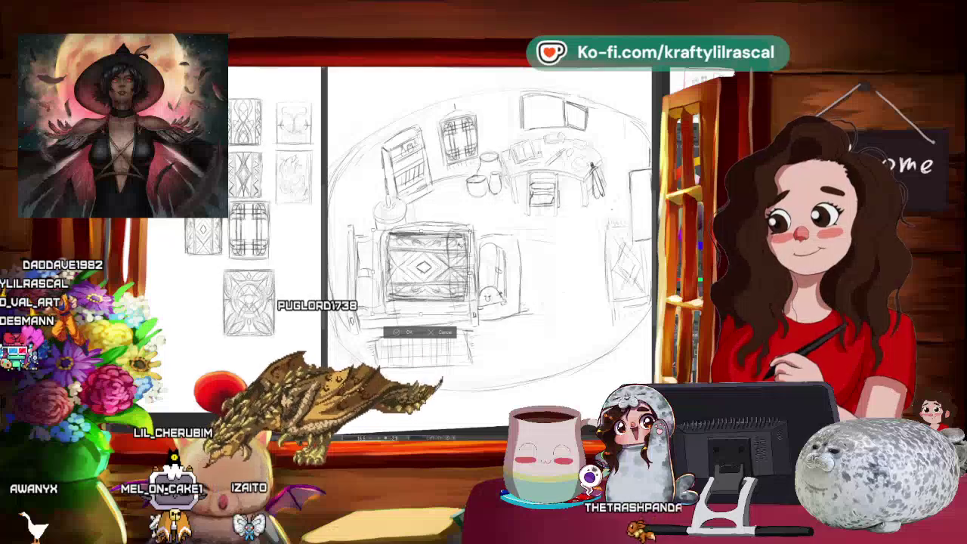
left_click_drag(427, 280, 427, 300)
left_click_drag(484, 226, 472, 325)
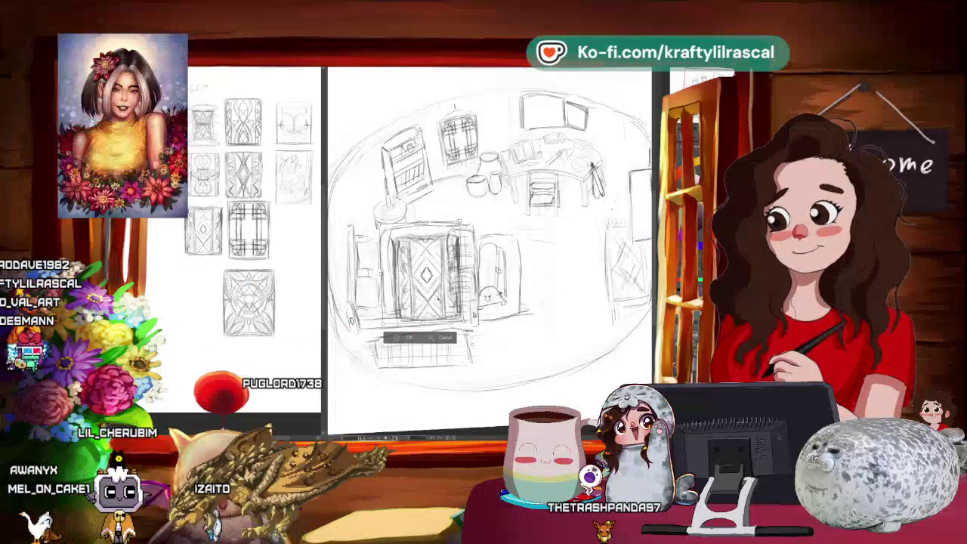
left_click_drag(444, 288, 443, 278)
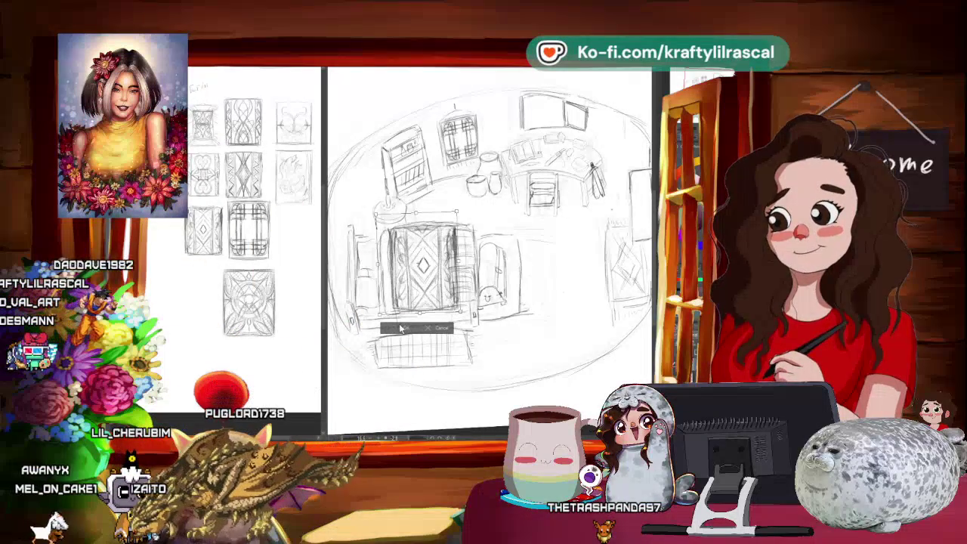
scroll(488, 250, "down", 2)
scroll(488, 250, "down", 2)
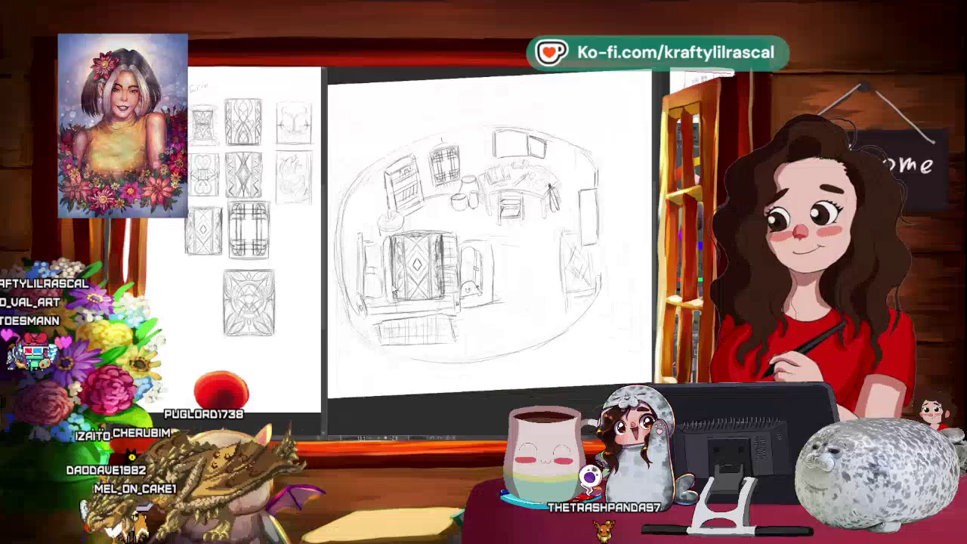
scroll(487, 250, "down", 2)
mouse_move(529, 189)
left_mouse_down()
mouse_move(469, 151)
mouse_move(521, 196)
left_mouse_up()
scroll(488, 250, "up", 2)
scroll(487, 250, "up", 2)
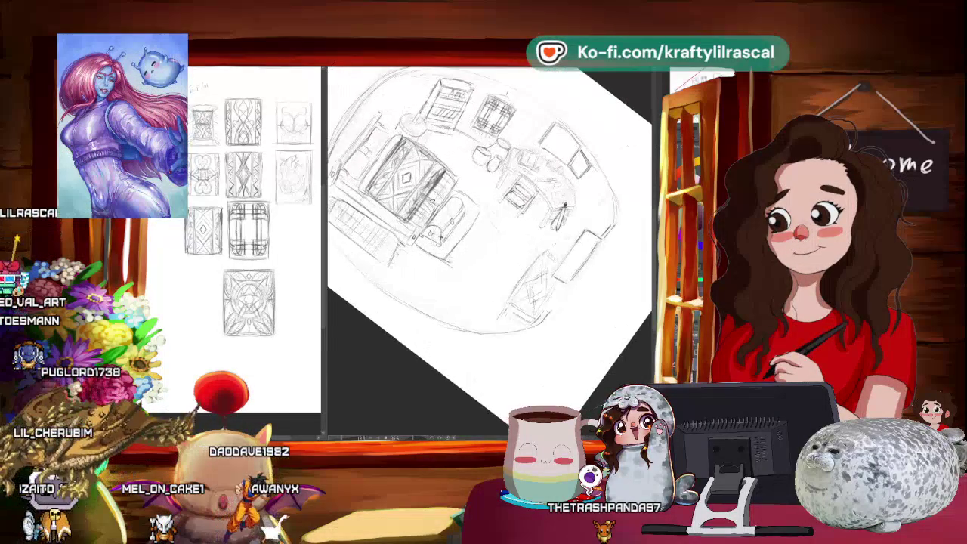
scroll(487, 250, "up", 1)
scroll(488, 249, "up", 1)
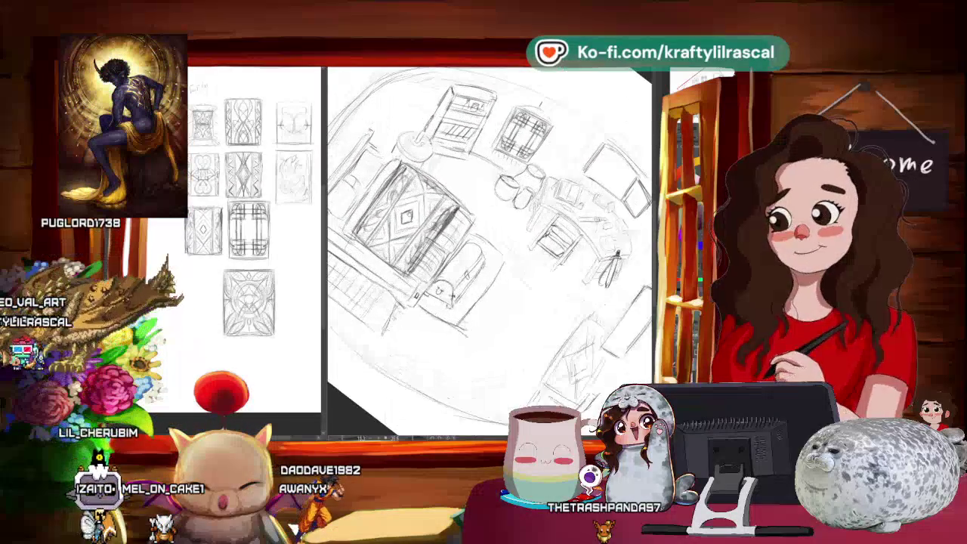
scroll(487, 249, "up", 1)
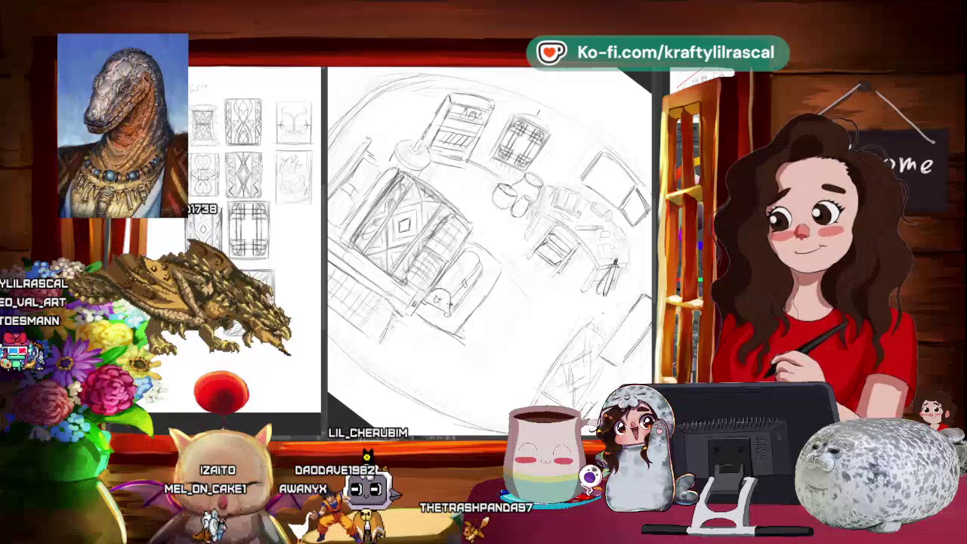
left_click_drag(487, 250, 567, 303)
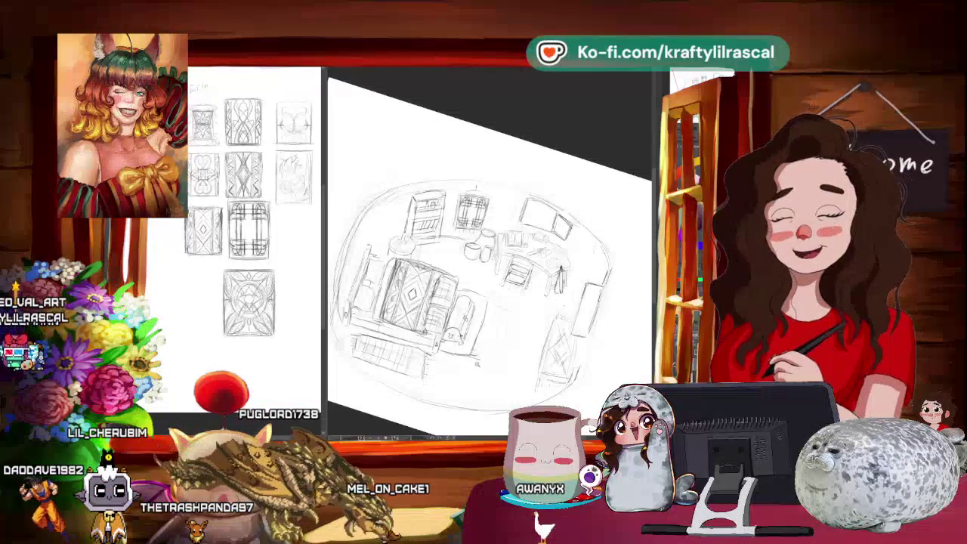
left_click_drag(469, 294, 491, 242)
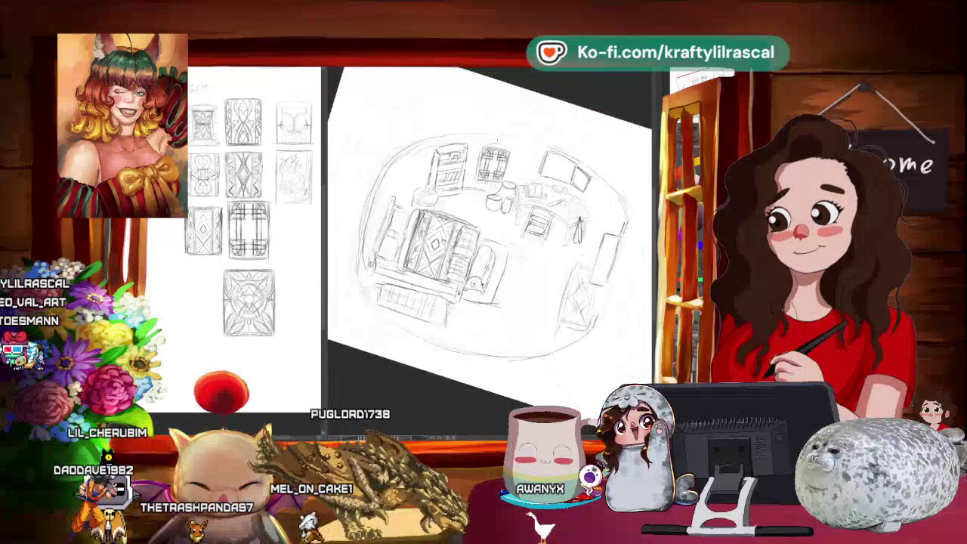
scroll(363, 268, "down", 5)
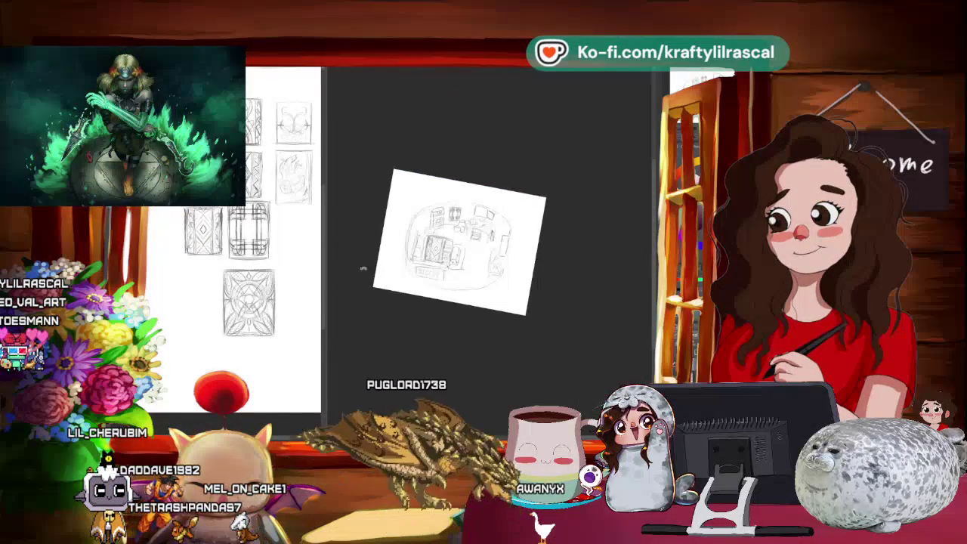
scroll(362, 268, "up", 2)
scroll(362, 269, "up", 3)
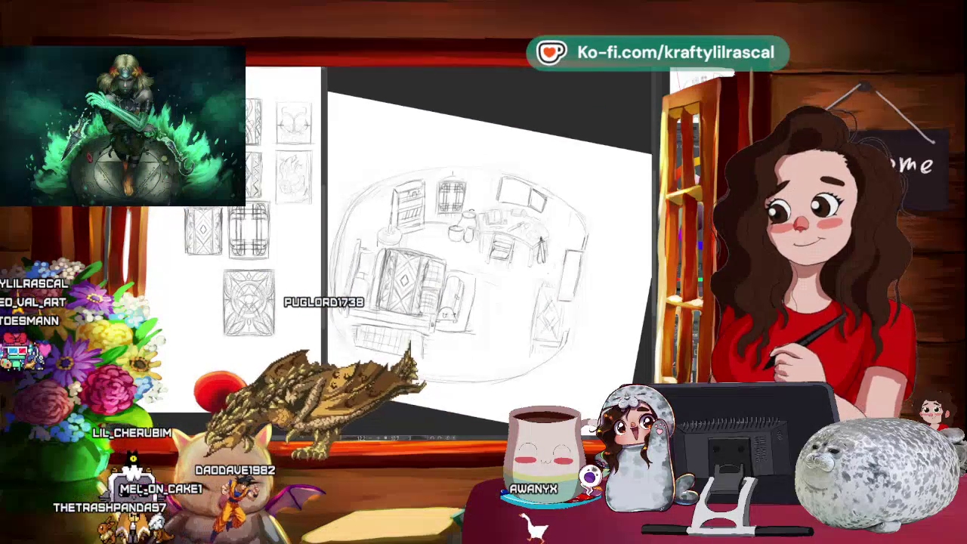
scroll(462, 241, "down", 4)
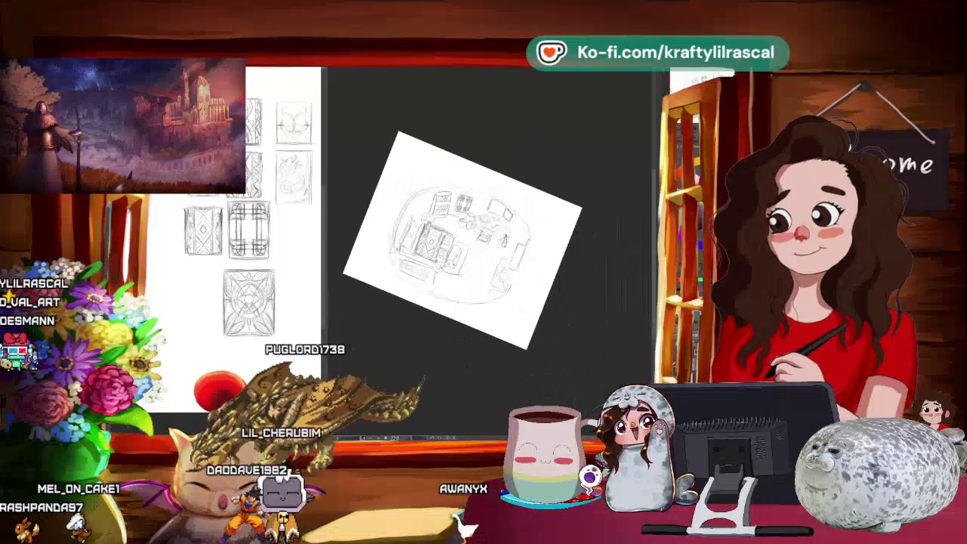
scroll(474, 257, "up", 1)
scroll(475, 257, "up", 2)
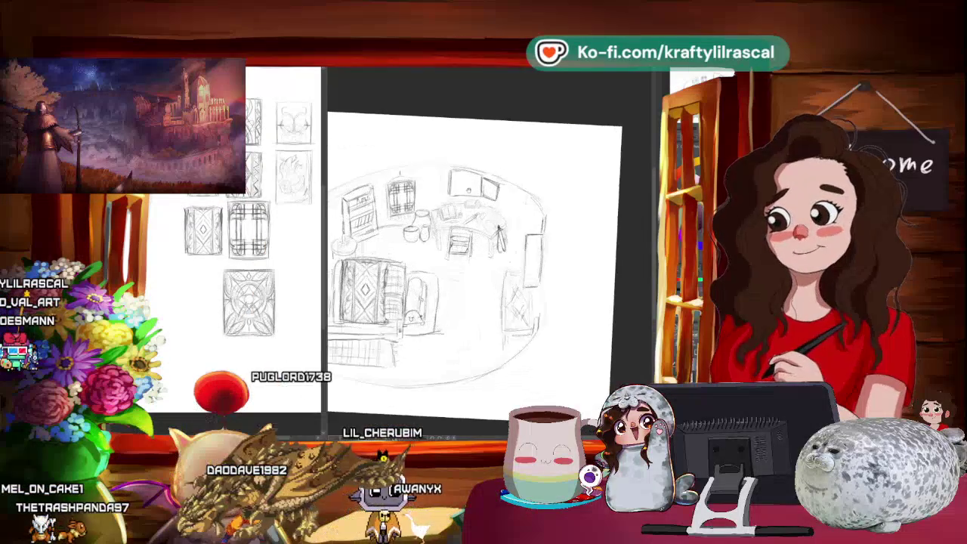
scroll(475, 265, "up", 1)
scroll(484, 242, "down", 2)
scroll(484, 234, "down", 1)
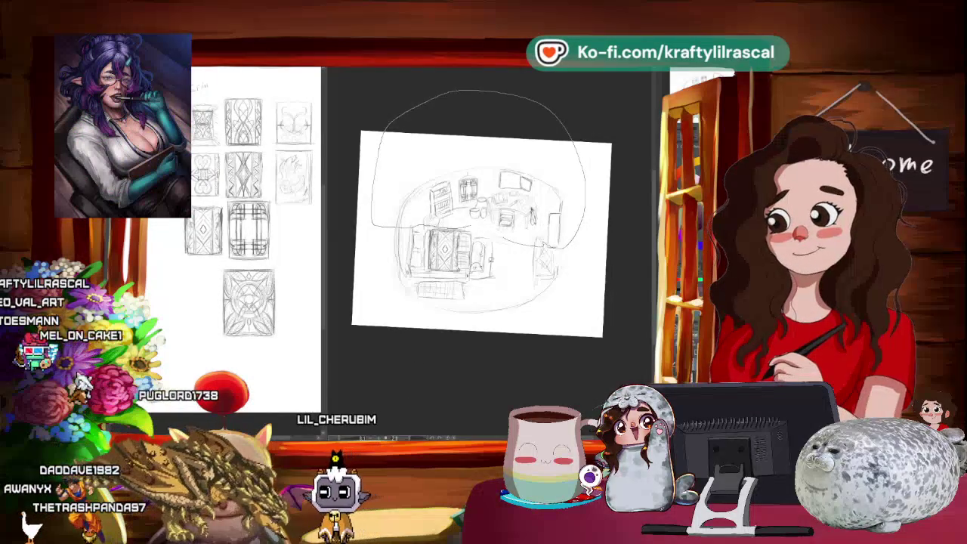
Step: Lasso the back half of the room with shelves, windows and desk, and Free Transform it with Ctrl+T
left_click_drag(495, 241, 372, 152)
key("ctrl+t")
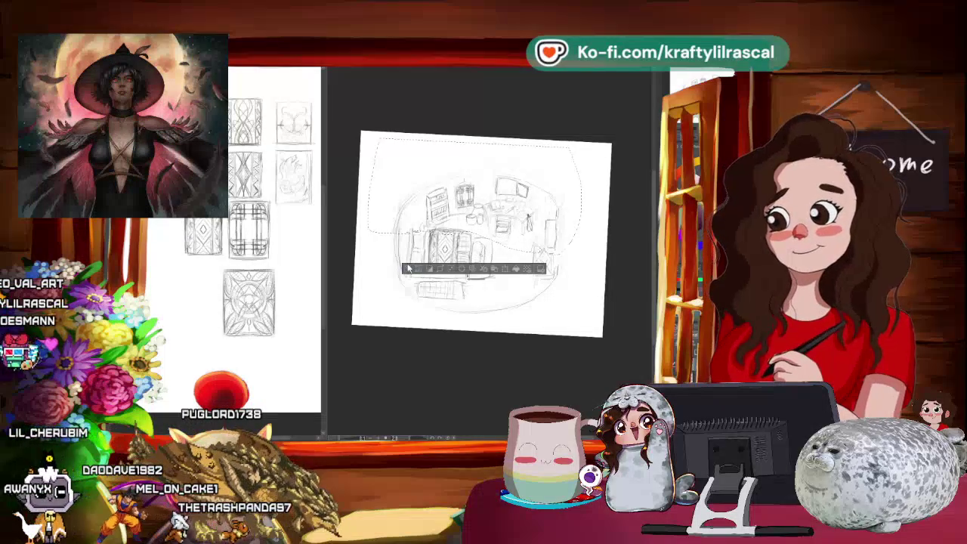
scroll(602, 282, "up", 2)
scroll(602, 281, "up", 2)
scroll(603, 281, "up", 2)
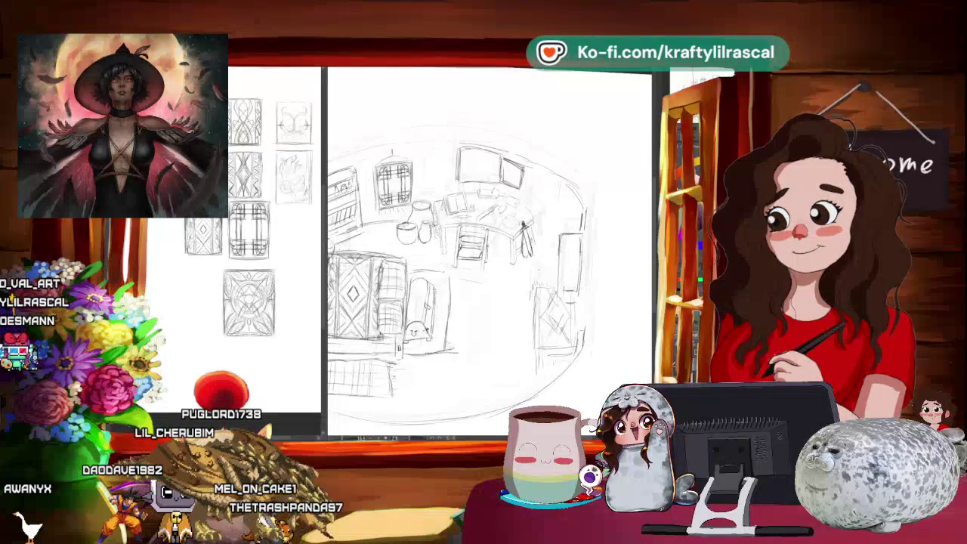
scroll(603, 281, "down", 2)
scroll(602, 281, "down", 2)
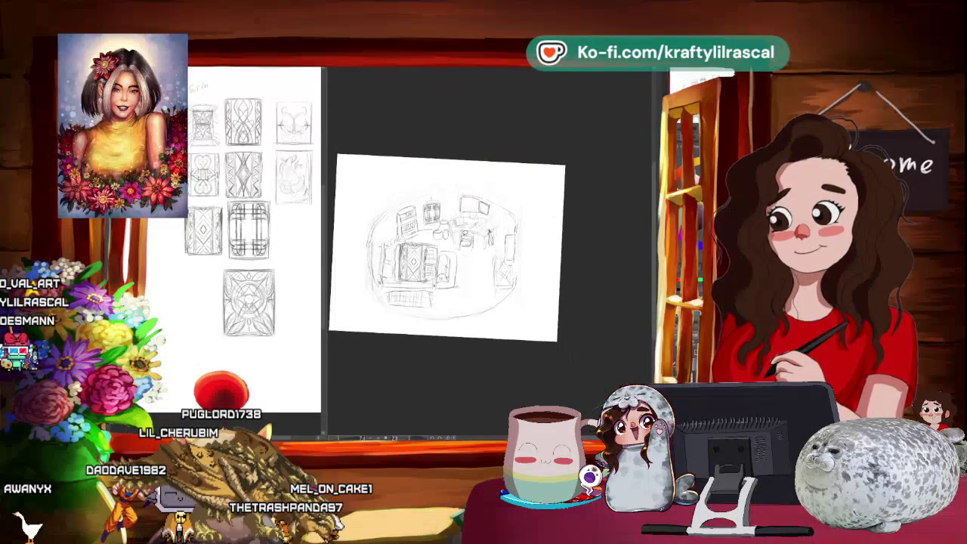
scroll(602, 282, "down", 1)
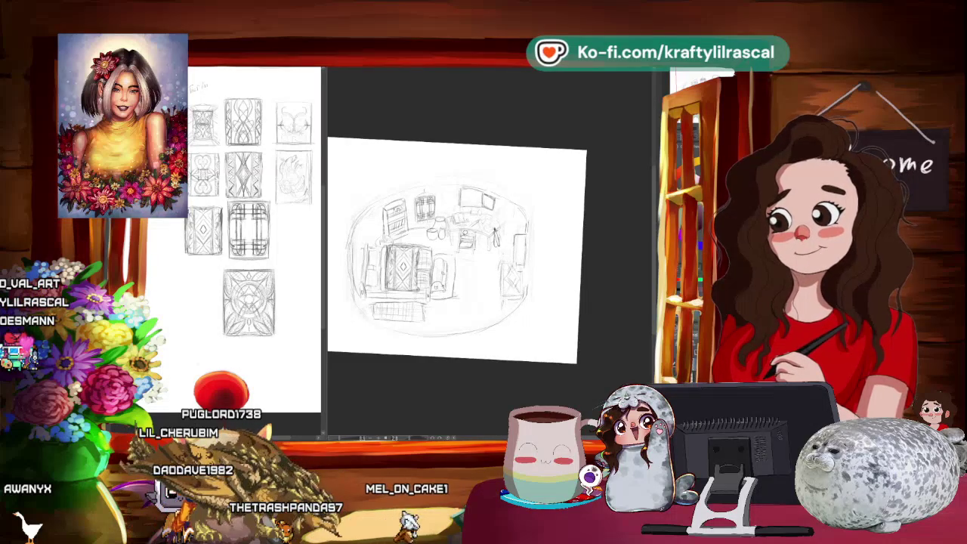
scroll(602, 281, "up", 1)
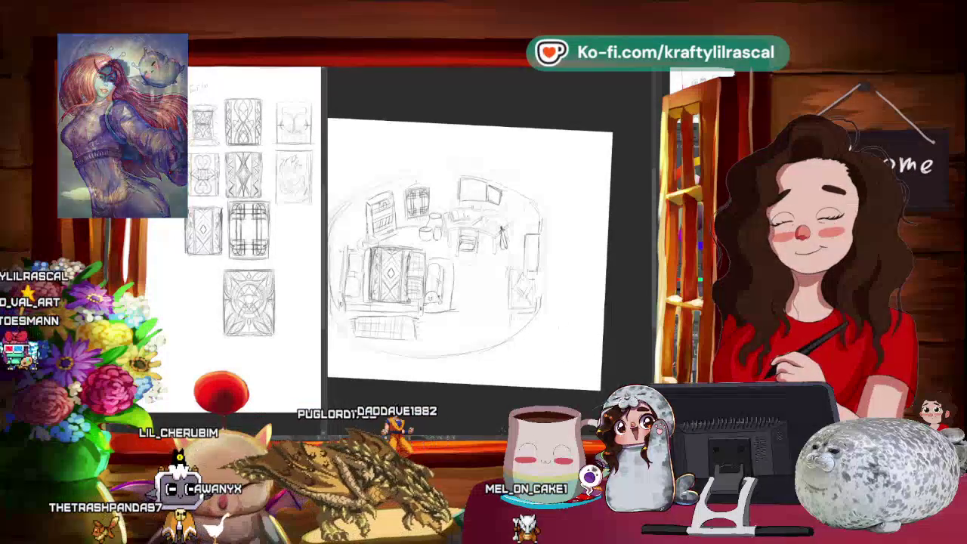
Step: Zoom in on the desk and chair area, then reset the view with Ctrl+0 to show the whole room
scroll(476, 257, "up", 1)
scroll(484, 227, "up", 2)
scroll(484, 227, "up", 2)
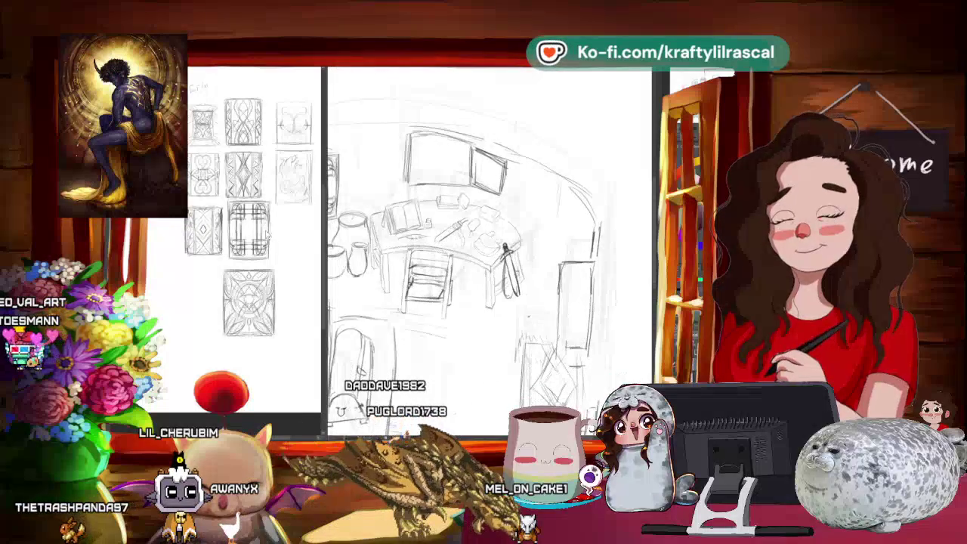
scroll(257, 242, "down", 3)
scroll(257, 242, "down", 3)
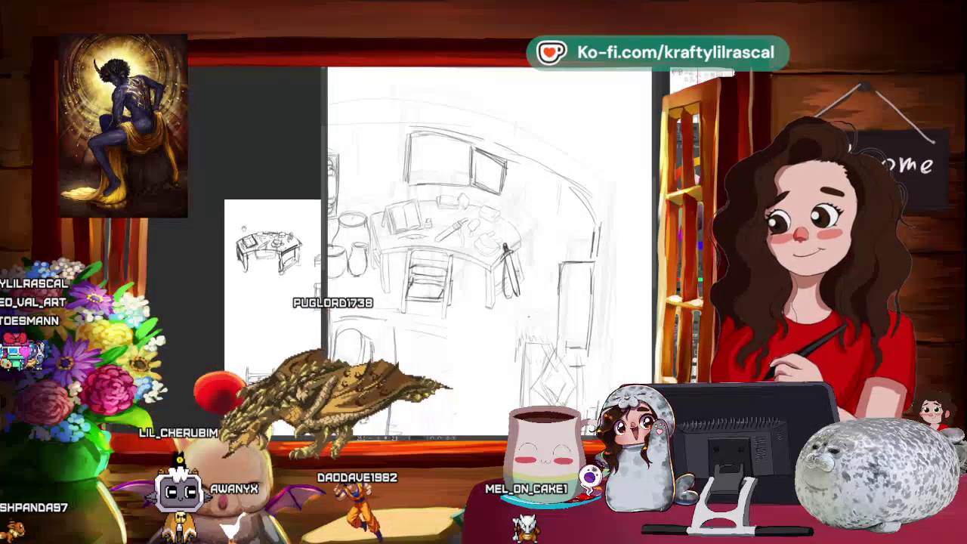
scroll(484, 249, "up", 2)
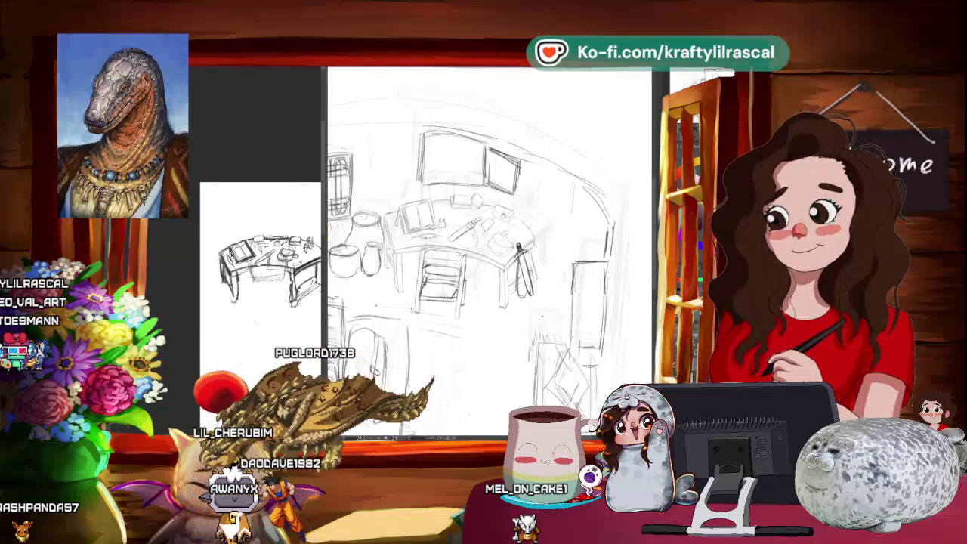
scroll(484, 250, "up", 1)
scroll(484, 250, "up", 2)
scroll(484, 249, "up", 1)
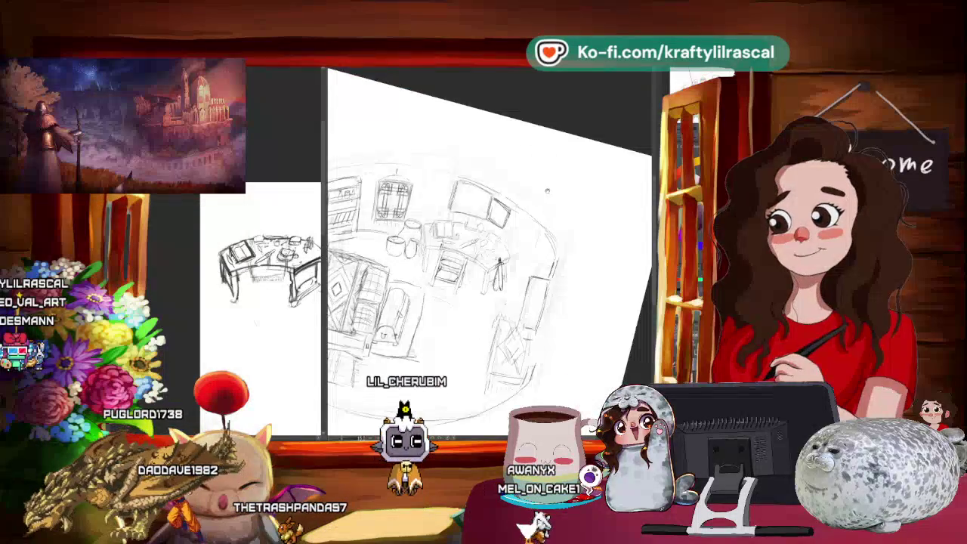
key("ctrl+0")
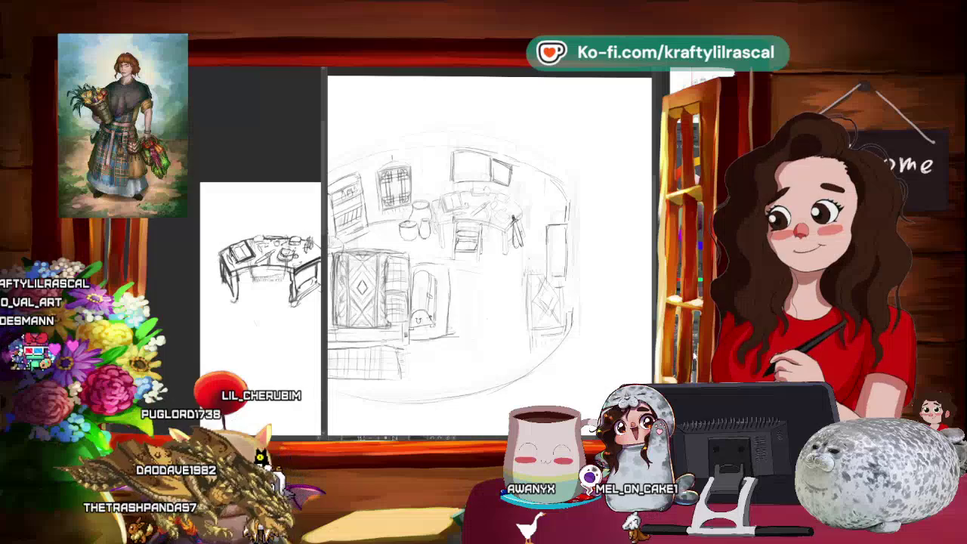
Step: Pan and zoom the reference Sub View past the chair studies to the ornamental panel sketches
scroll(566, 398, "up", 1)
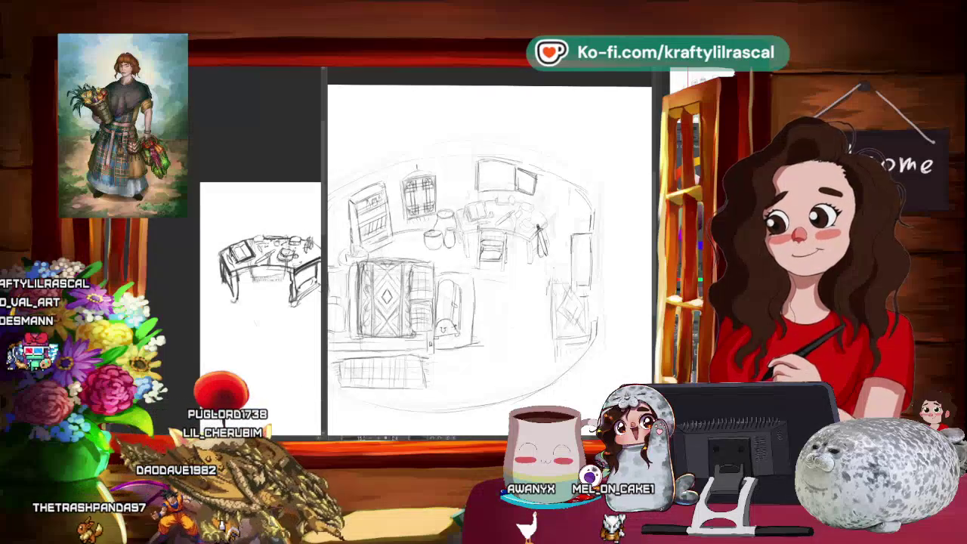
mouse_move(253, 205)
left_mouse_down()
mouse_move(180, 307)
mouse_move(195, 91)
left_mouse_up()
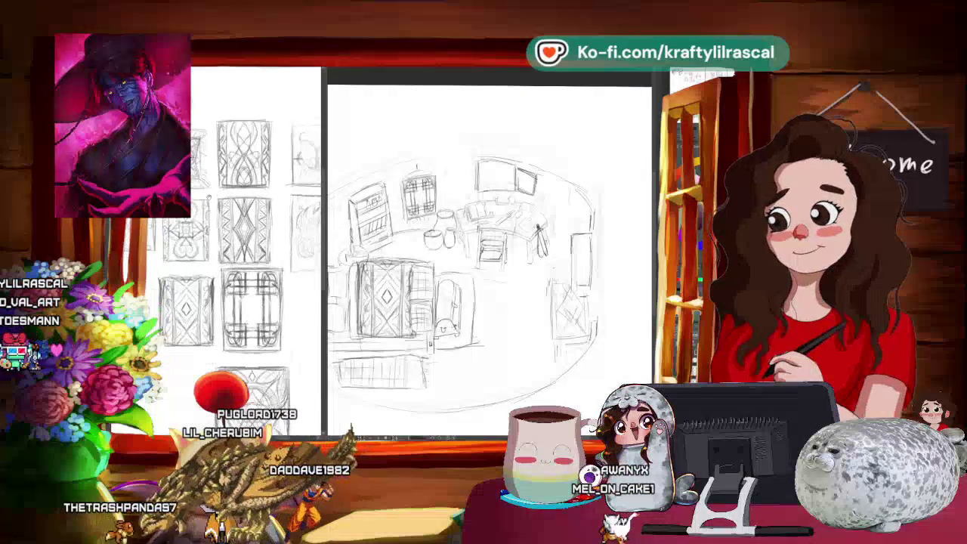
scroll(256, 254, "down", 3)
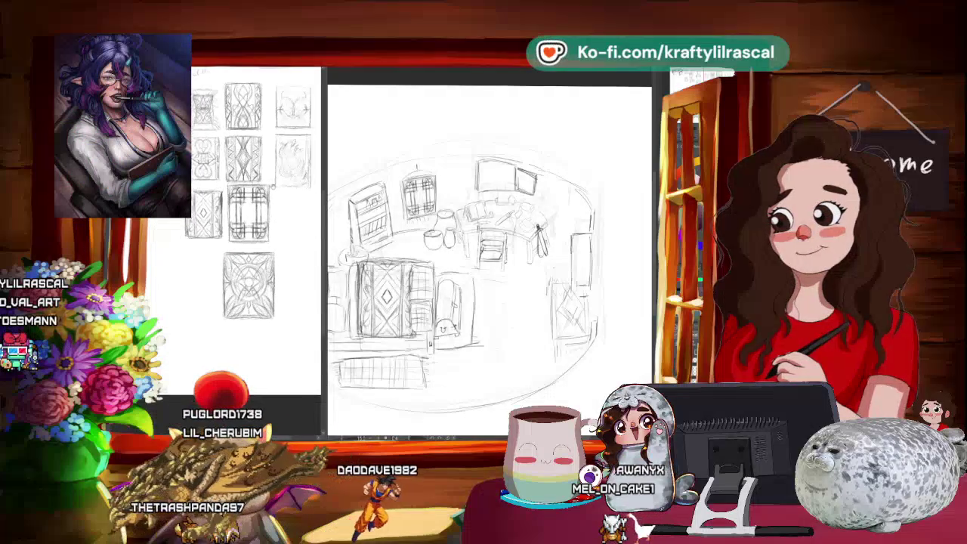
left_click_drag(227, 227, 284, 310)
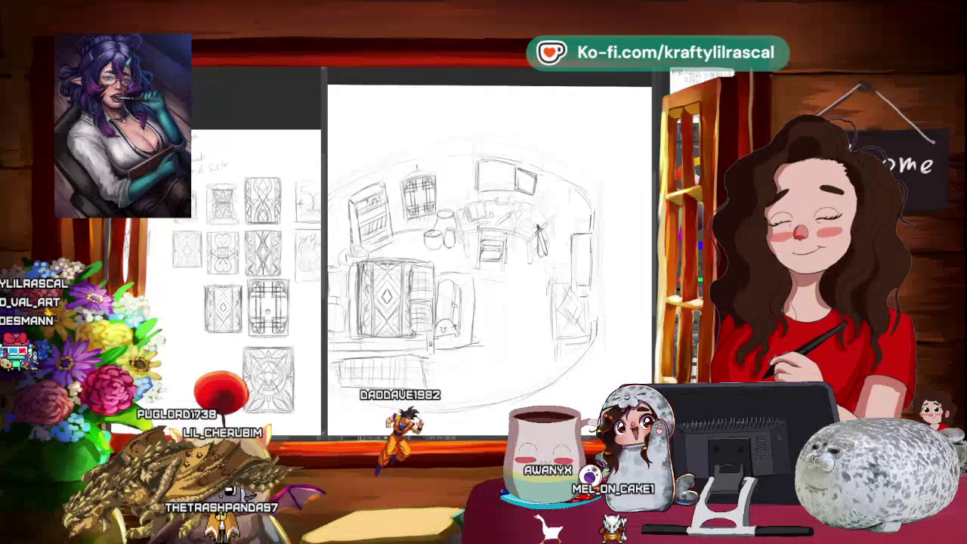
left_click_drag(250, 265, 253, 251)
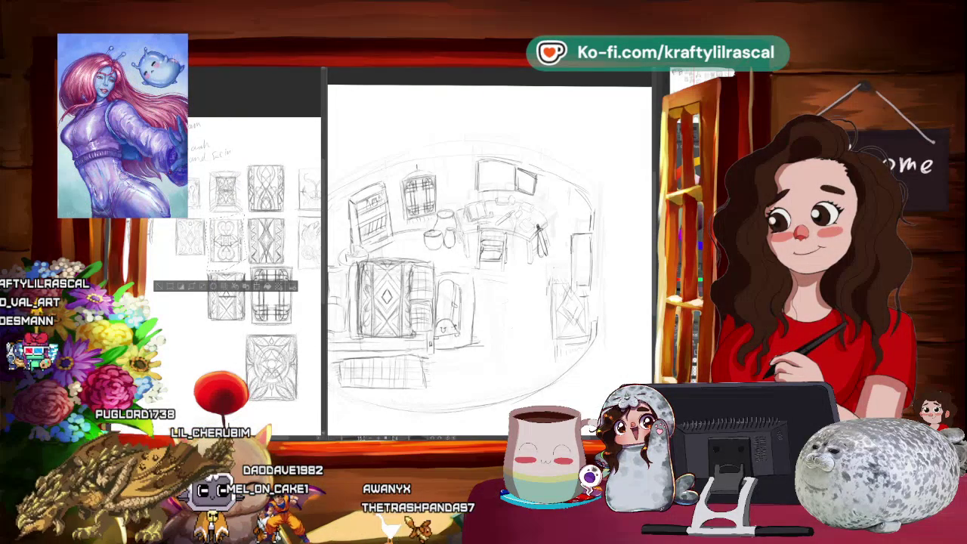
Step: Reset the canvas view zoom so the full upright room sketch is visible
right_click(220, 254)
key("Escape")
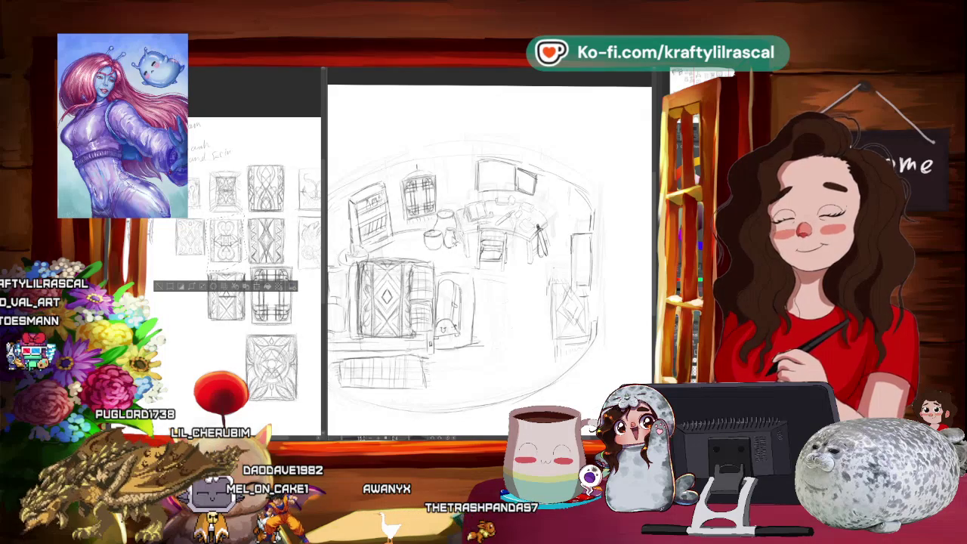
right_click(421, 142)
left_click(466, 175)
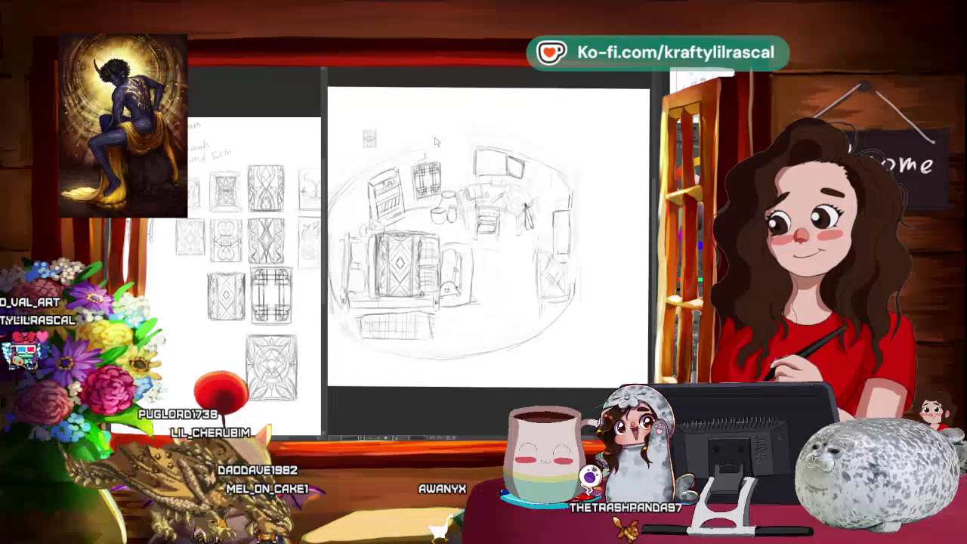
scroll(364, 142, "up", 1)
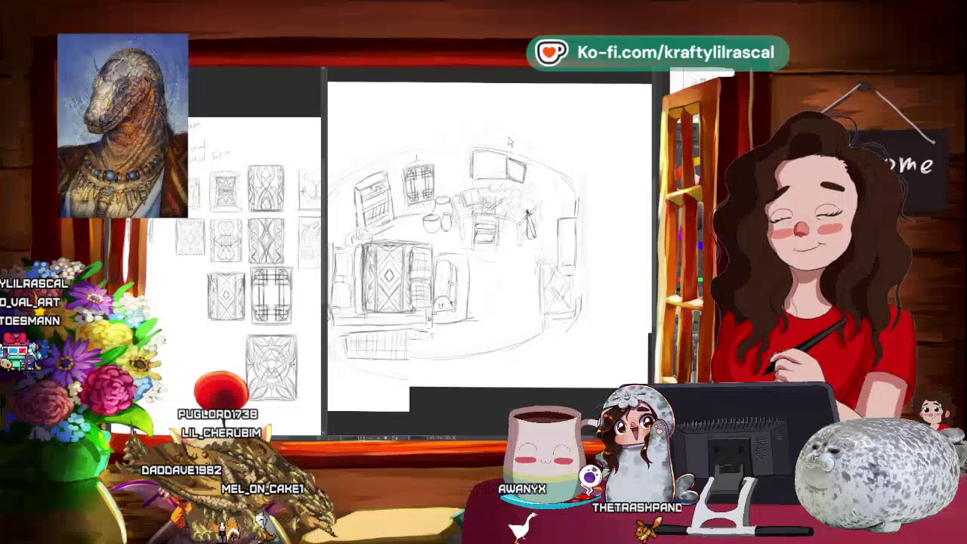
scroll(363, 141, "up", 2)
scroll(364, 141, "up", 2)
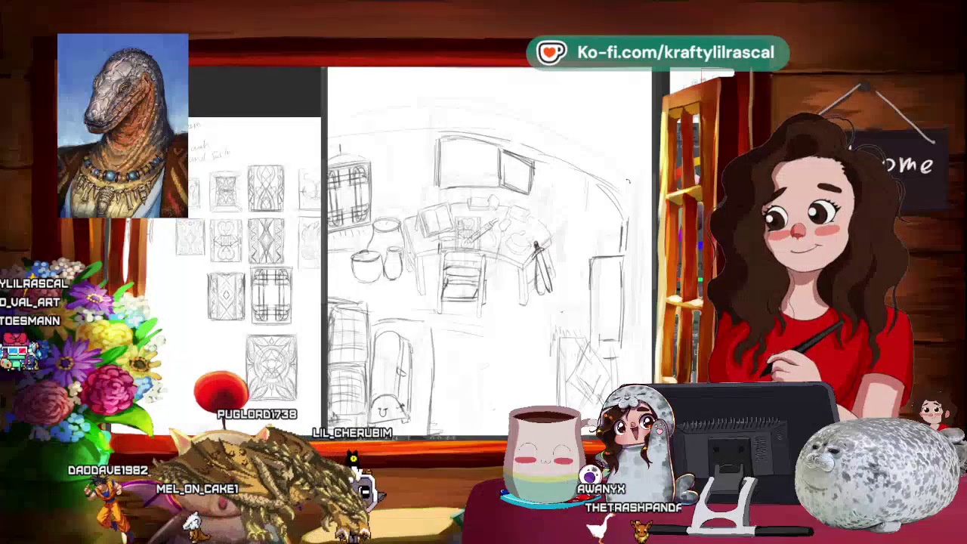
Step: Enlarge the selected chair sketch slightly to the right and move it up a little
key("ctrl+t")
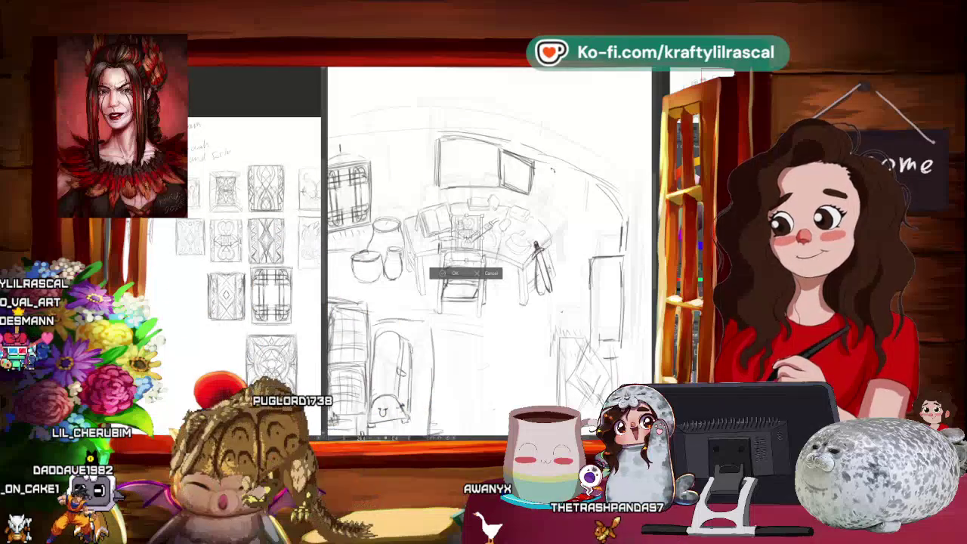
left_click_drag(469, 227, 467, 242)
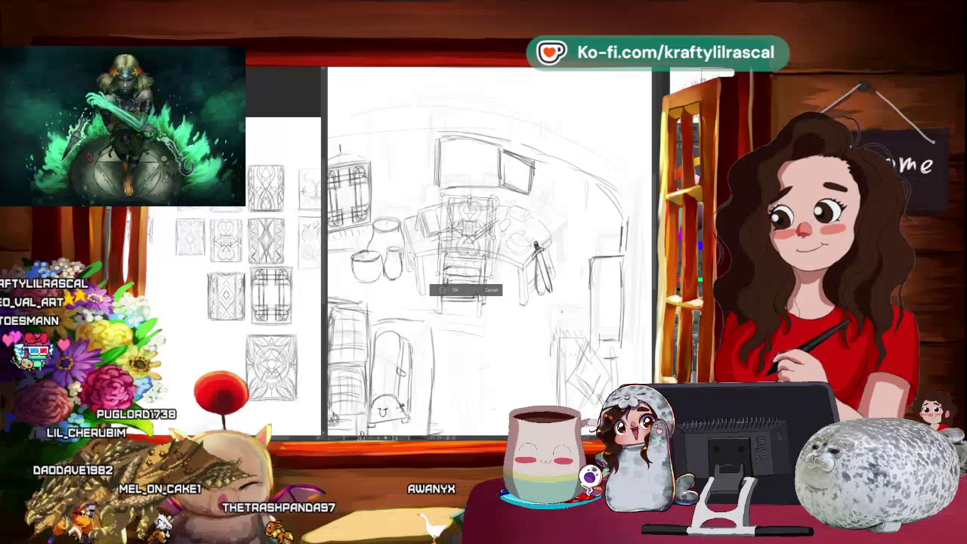
left_click_drag(466, 242, 467, 225)
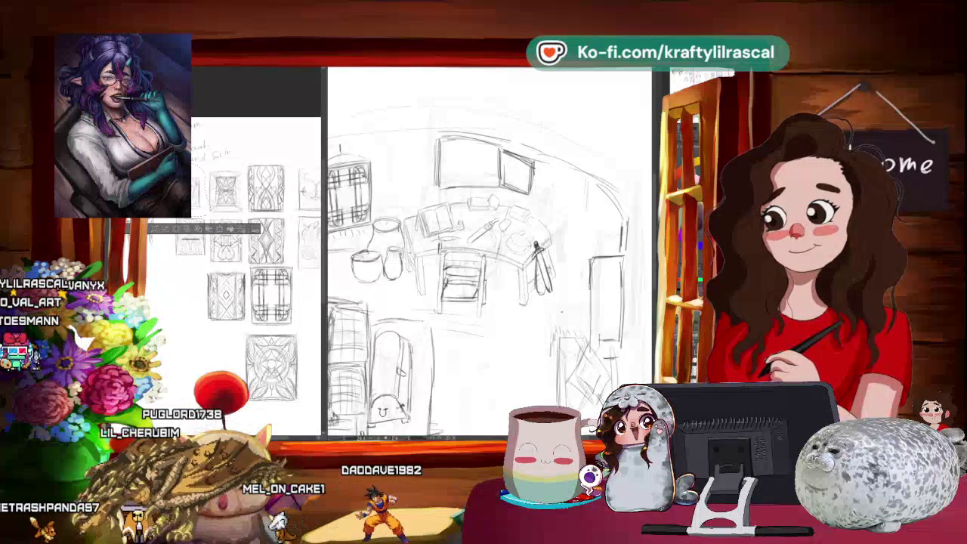
Step: Paste the copied drawing onto the canvas at its shown position, then zoom out
right_click(193, 191)
left_click(214, 228)
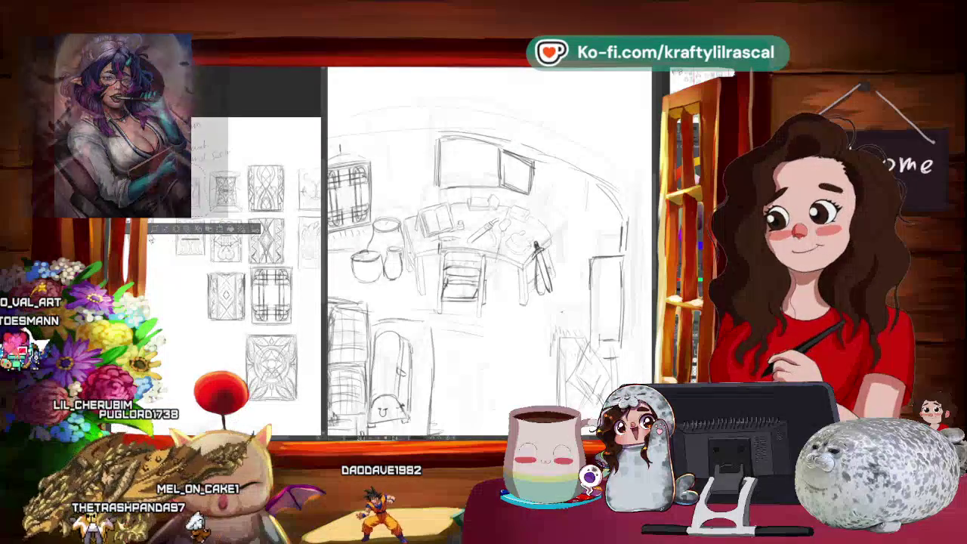
right_click(493, 299)
left_click(523, 337)
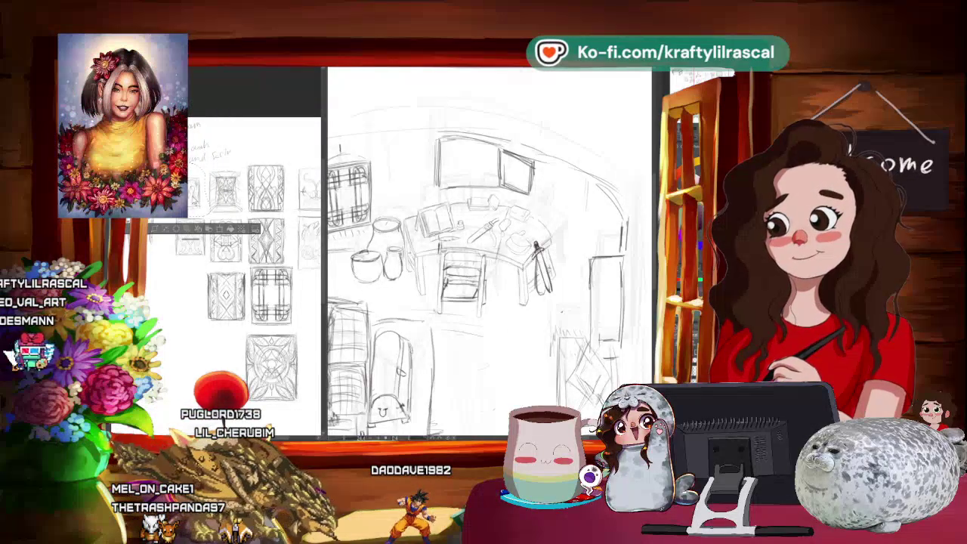
right_click(193, 198)
left_click(229, 237)
right_click(467, 274)
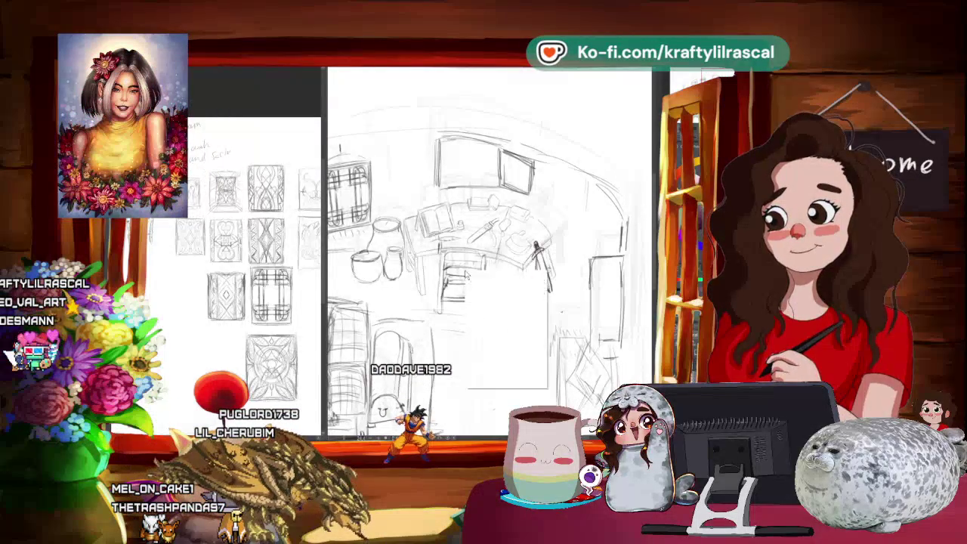
left_click(506, 328)
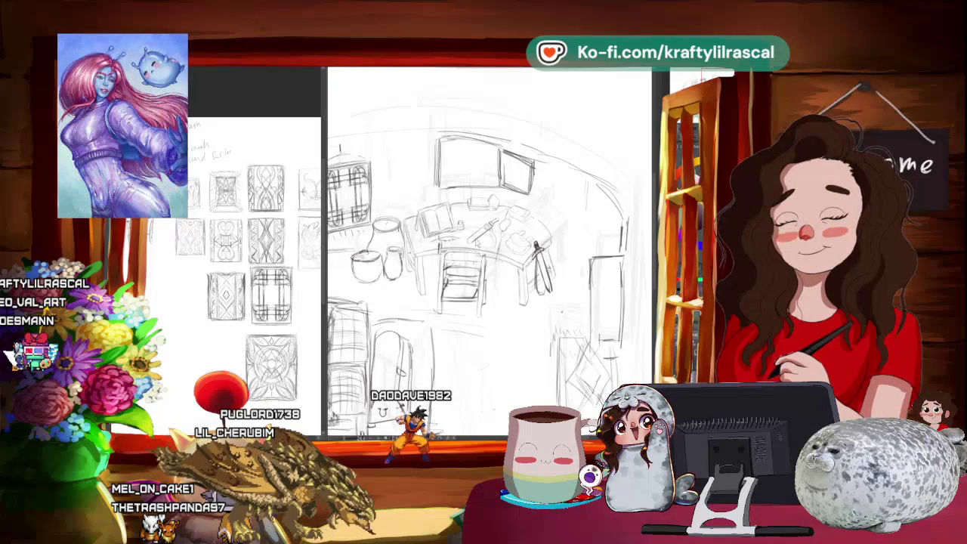
key("ctrl+minus")
key("ctrl+minus")
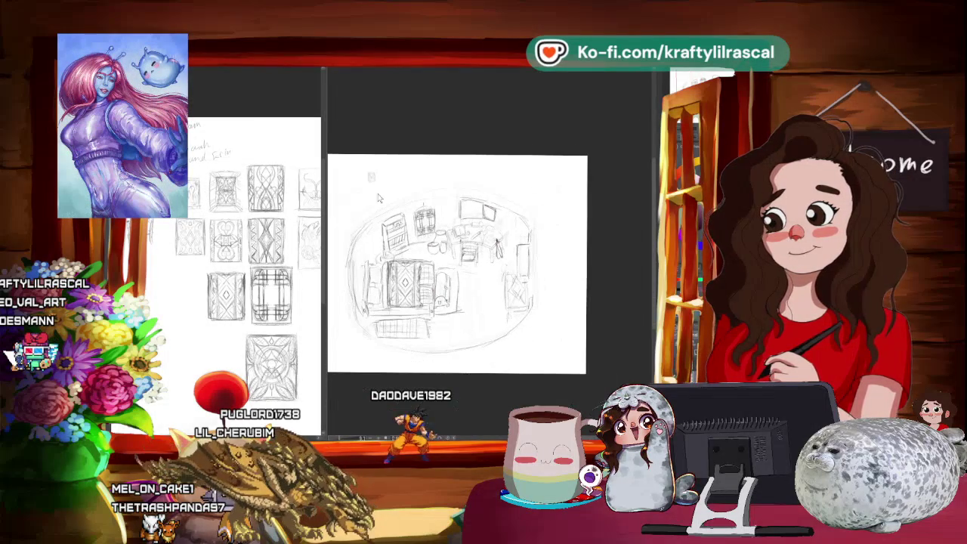
Step: Move the pasted sketch down and left and apply the transformation
key("ctrl+plus")
key("ctrl+plus")
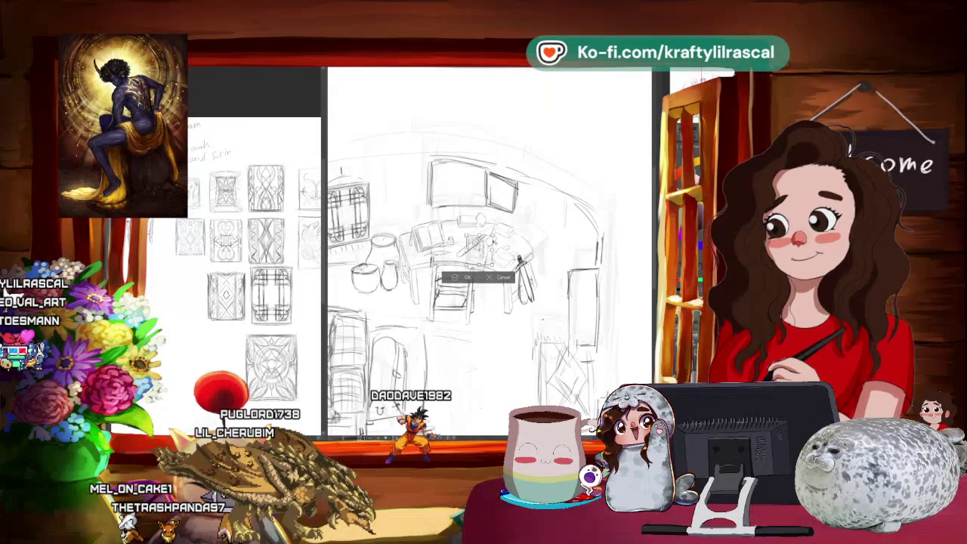
left_click_drag(499, 227, 466, 263)
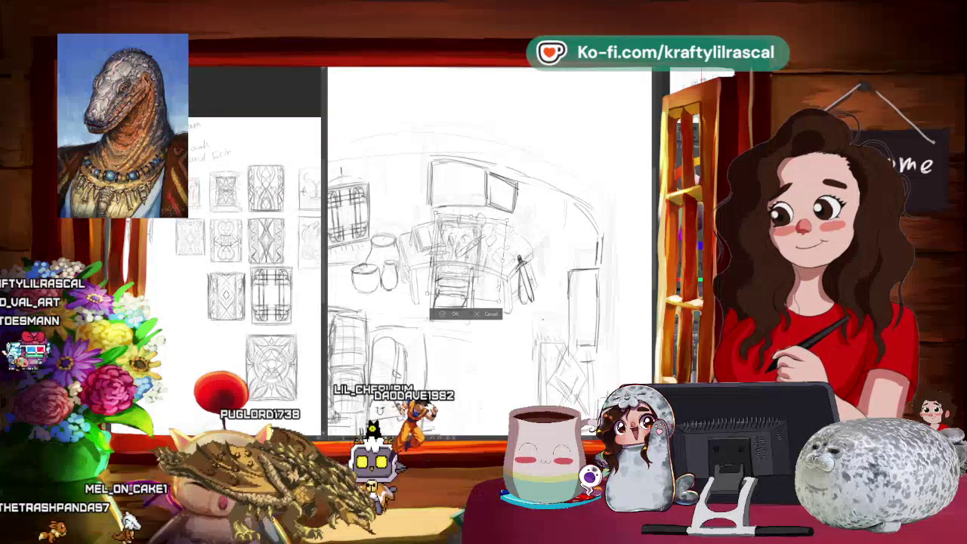
key("p")
left_click(349, 190)
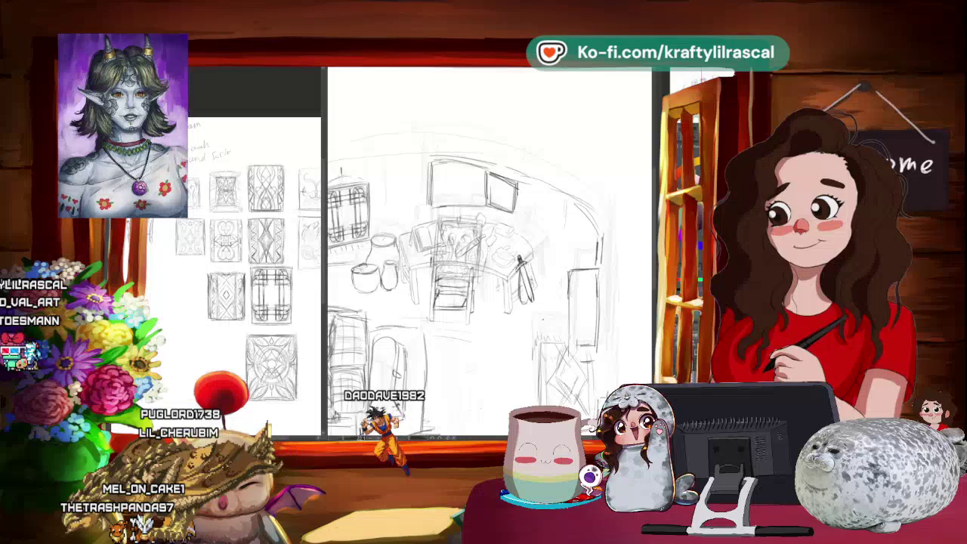
Step: Widen the chair sketch on both sides and squash it shorter, then commit
scroll(457, 293, "up", 1)
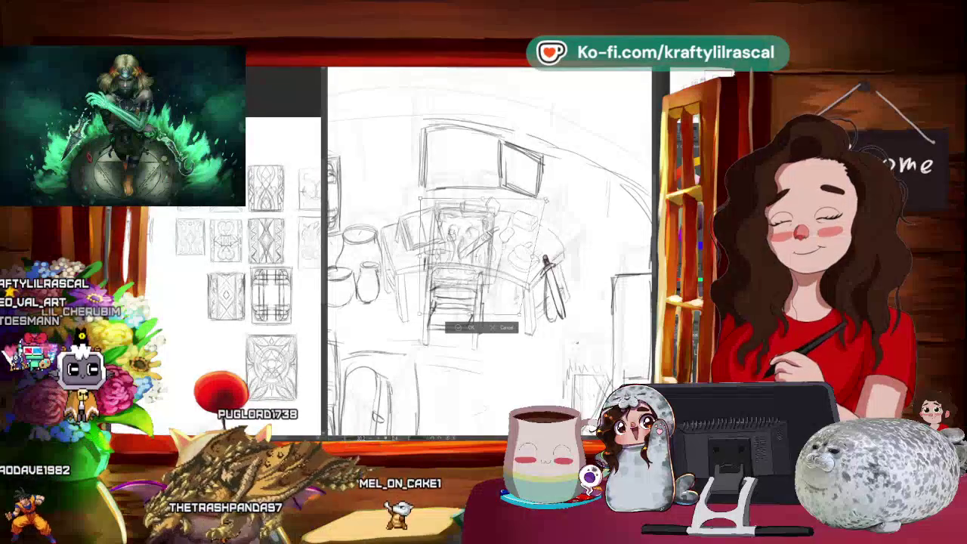
left_click_drag(520, 256, 544, 256)
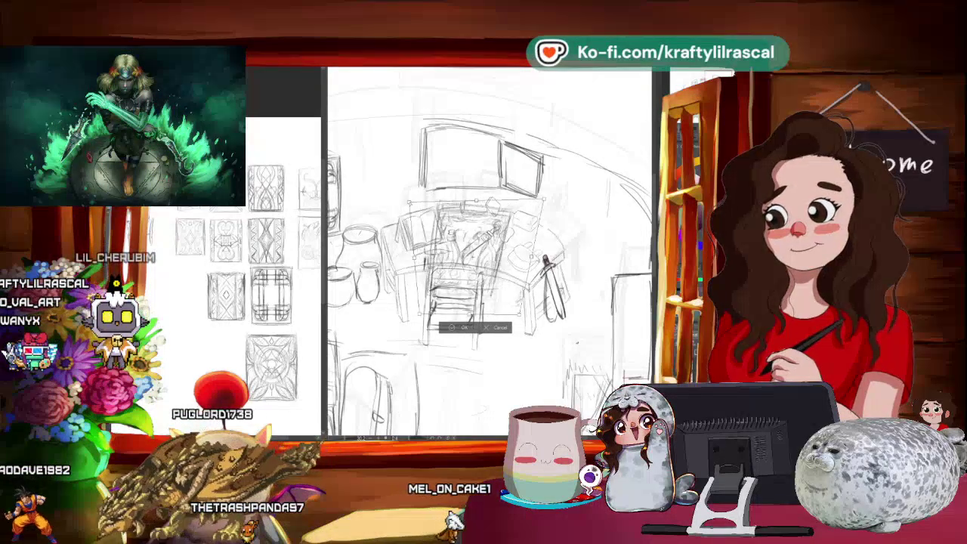
left_click_drag(419, 255, 407, 255)
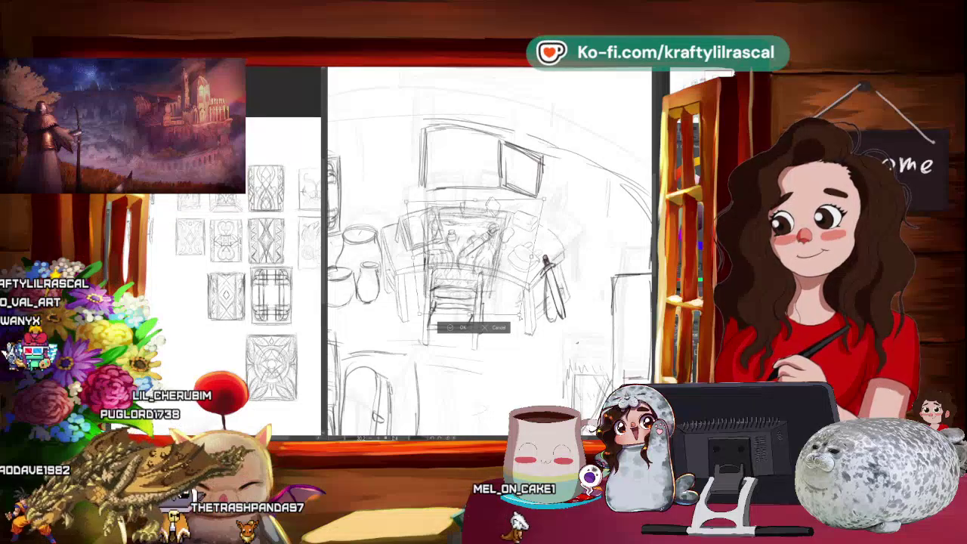
left_click_drag(469, 322, 469, 294)
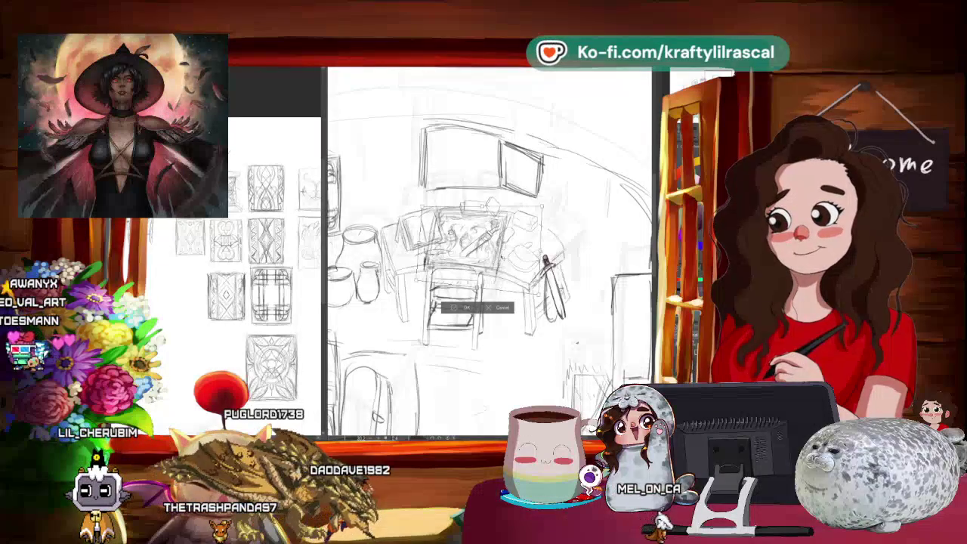
key("Return")
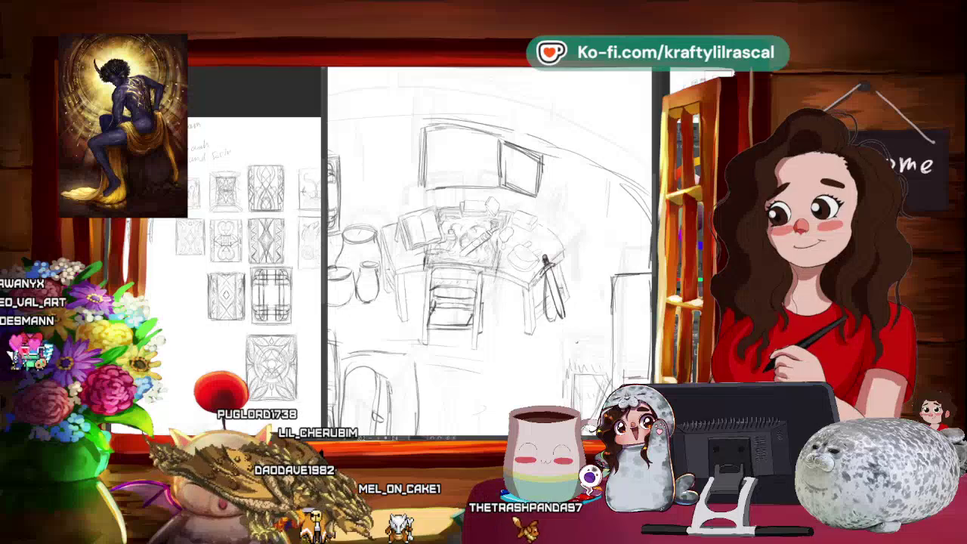
Step: Pan the reference sub-view until the desk and chair studies fill it
scroll(574, 211, "down", 2)
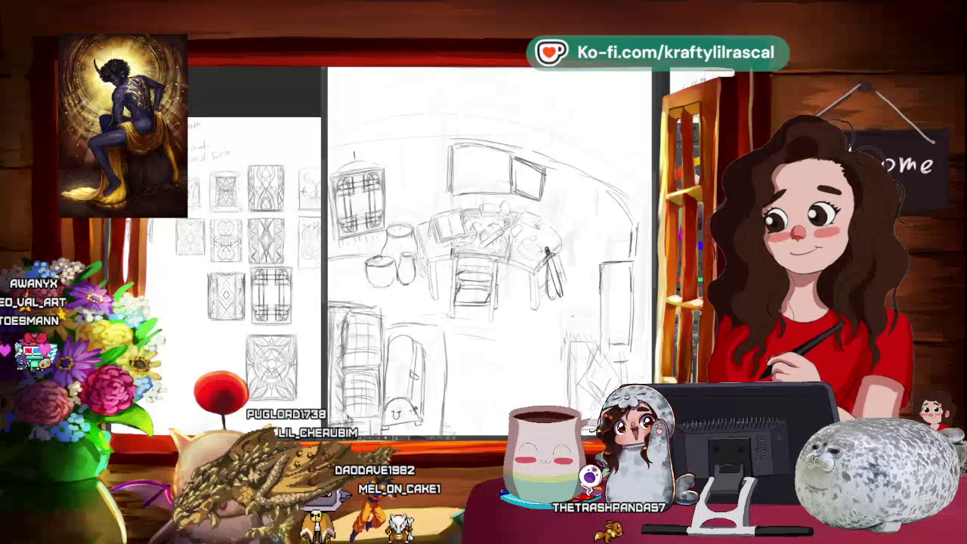
scroll(605, 205, "down", 3)
scroll(576, 228, "up", 3)
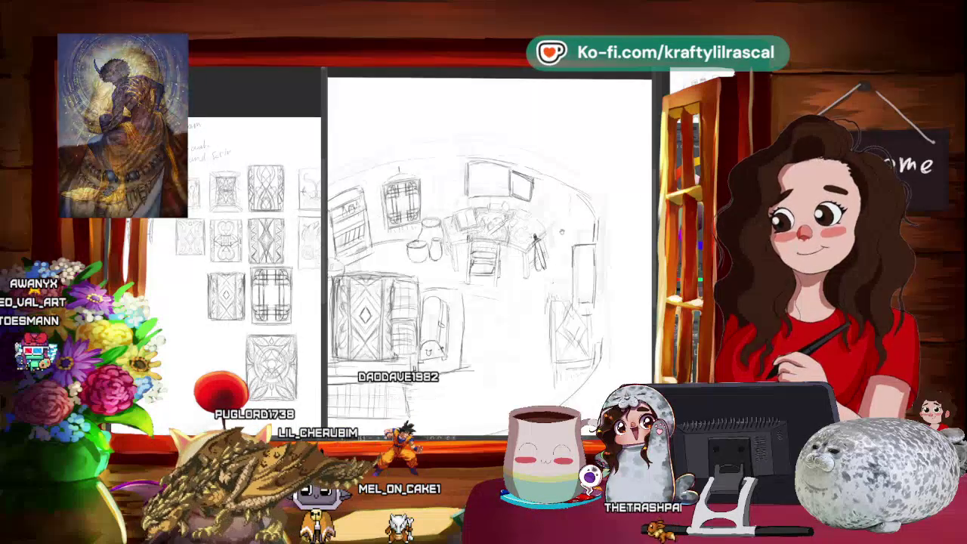
scroll(237, 272, "down", 1)
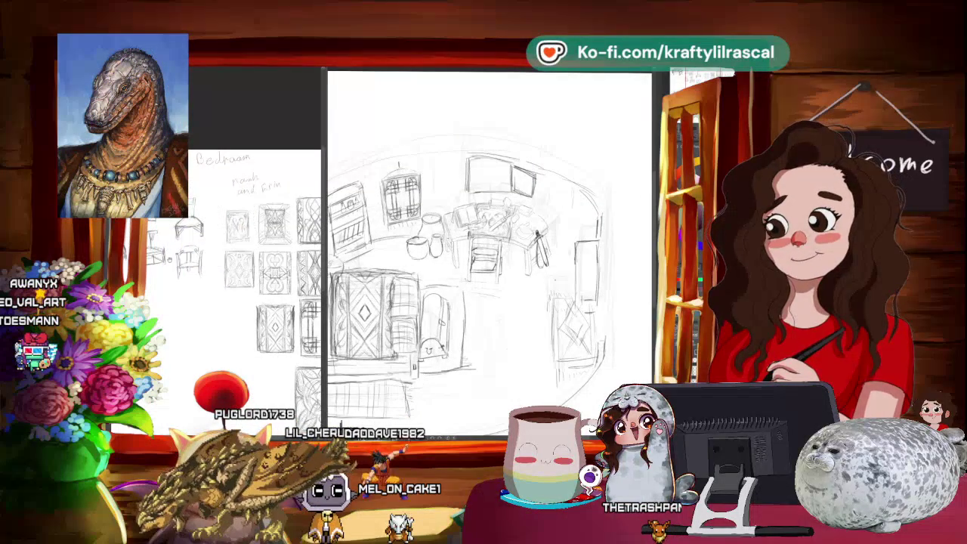
scroll(235, 257, "up", 2)
scroll(234, 257, "up", 2)
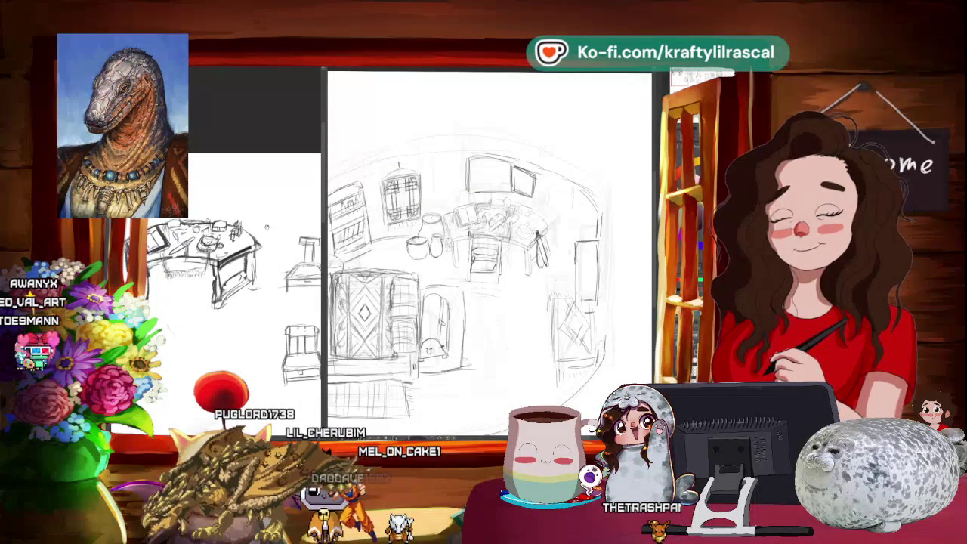
scroll(234, 257, "up", 1)
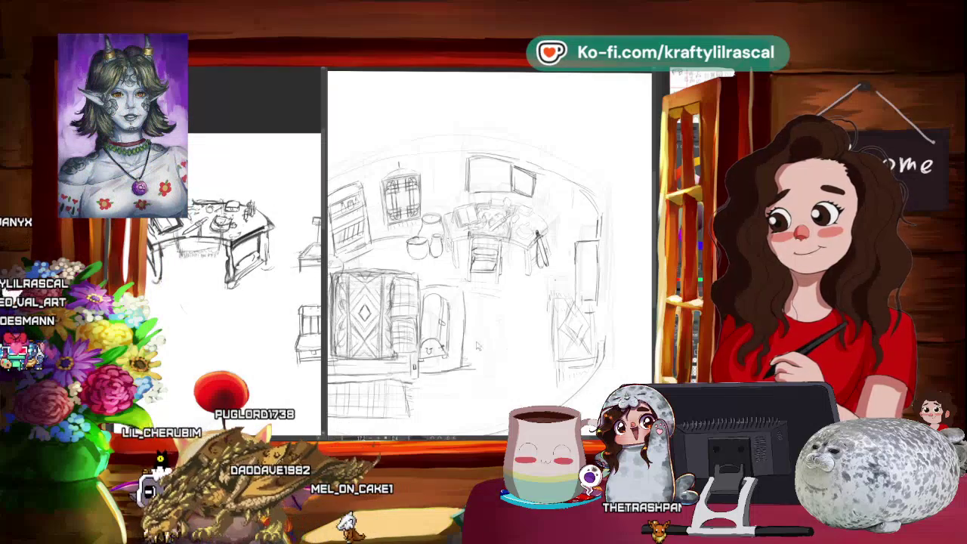
scroll(492, 250, "up", 1)
scroll(492, 249, "up", 1)
scroll(492, 249, "up", 1)
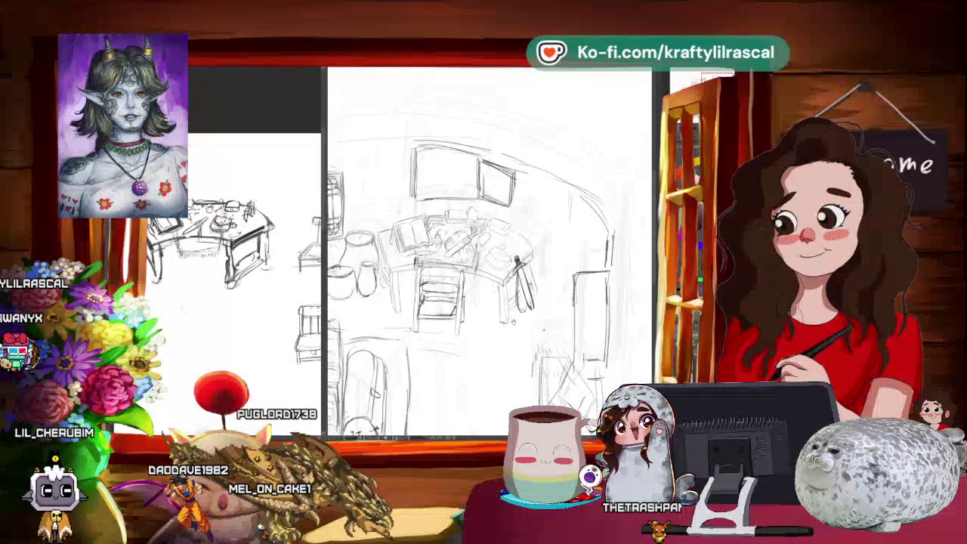
scroll(492, 250, "up", 1)
scroll(484, 250, "up", 1)
scroll(484, 249, "up", 1)
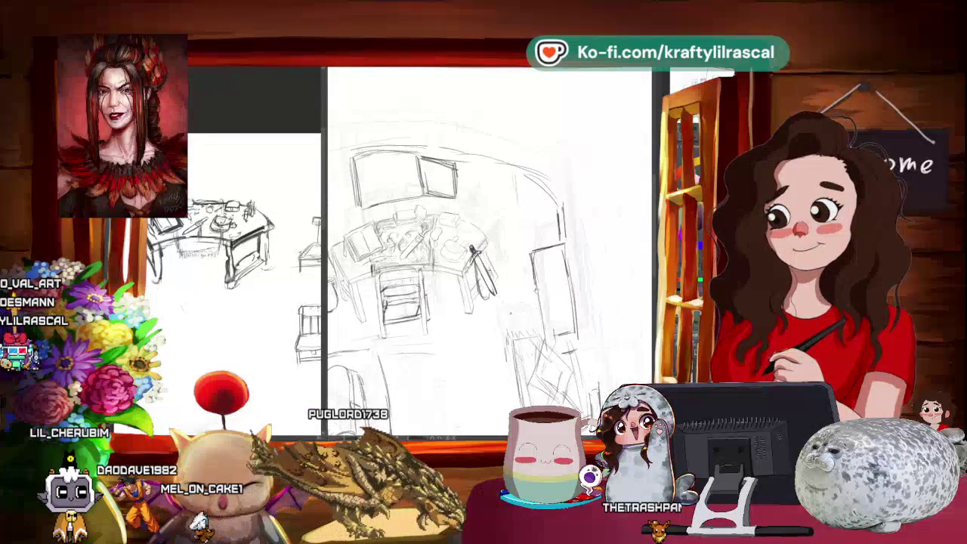
scroll(484, 250, "up", 1)
scroll(484, 249, "left", 1)
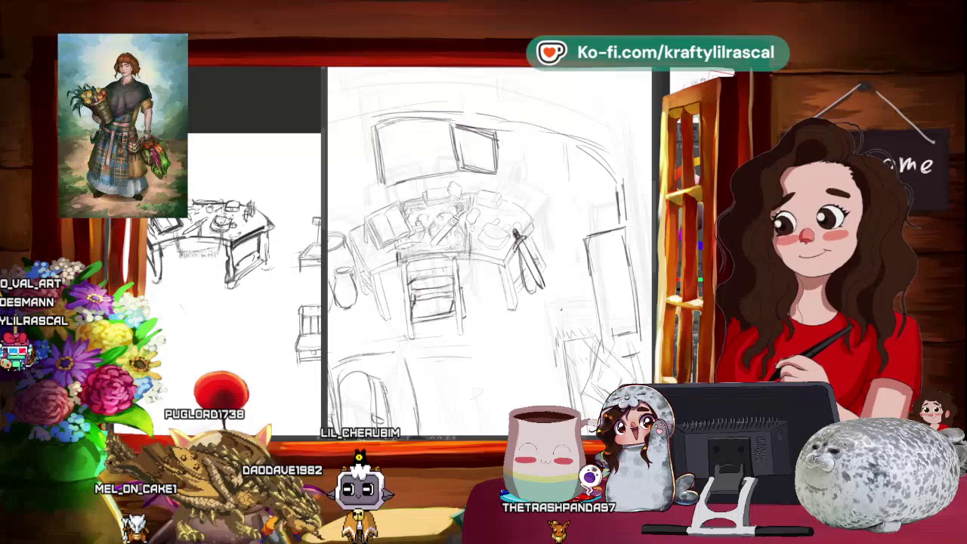
scroll(484, 250, "up", 2)
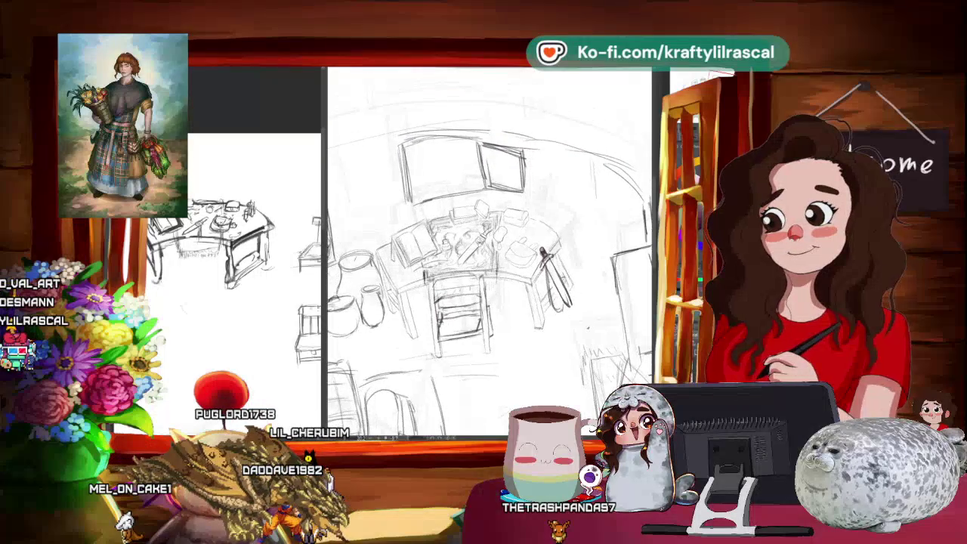
left_click_drag(483, 249, 499, 234)
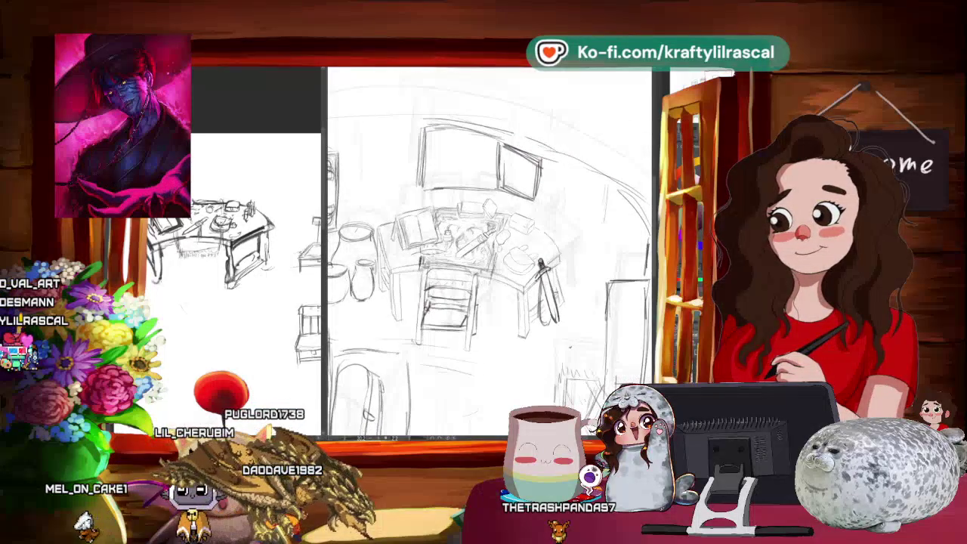
scroll(484, 249, "down", 2)
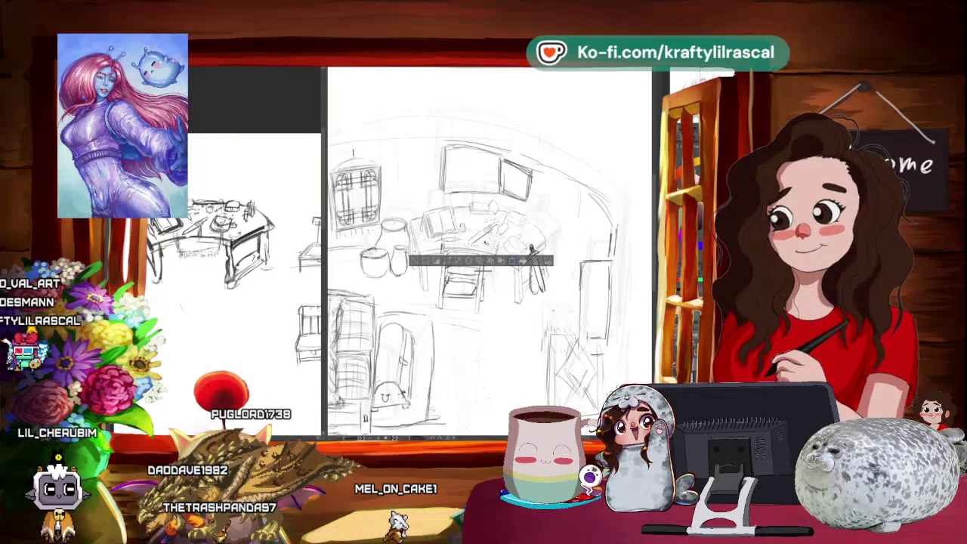
Step: Transform the lasso-selected desk items, nudging them left, up-right, then down-left into place
key("ctrl+t")
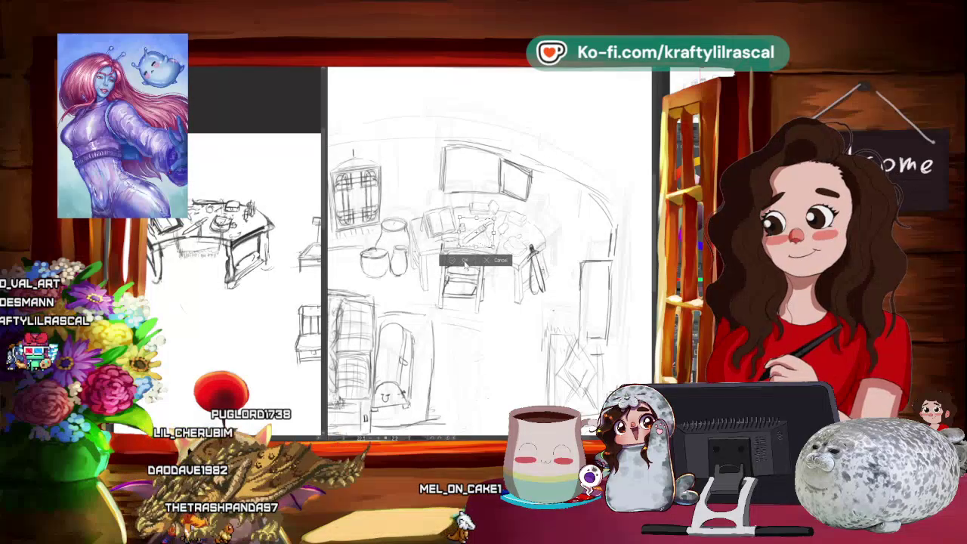
key("Return")
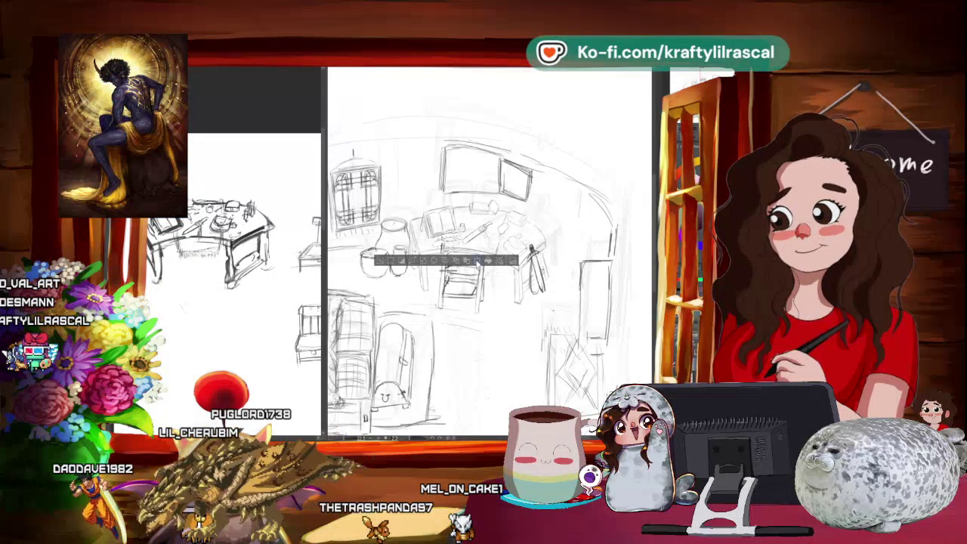
key("ctrl+t")
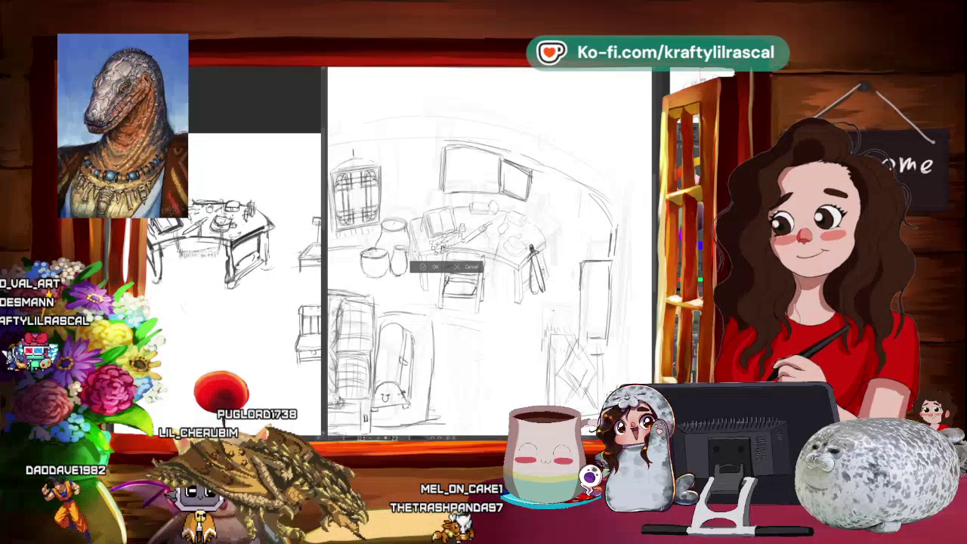
left_click_drag(454, 241, 443, 244)
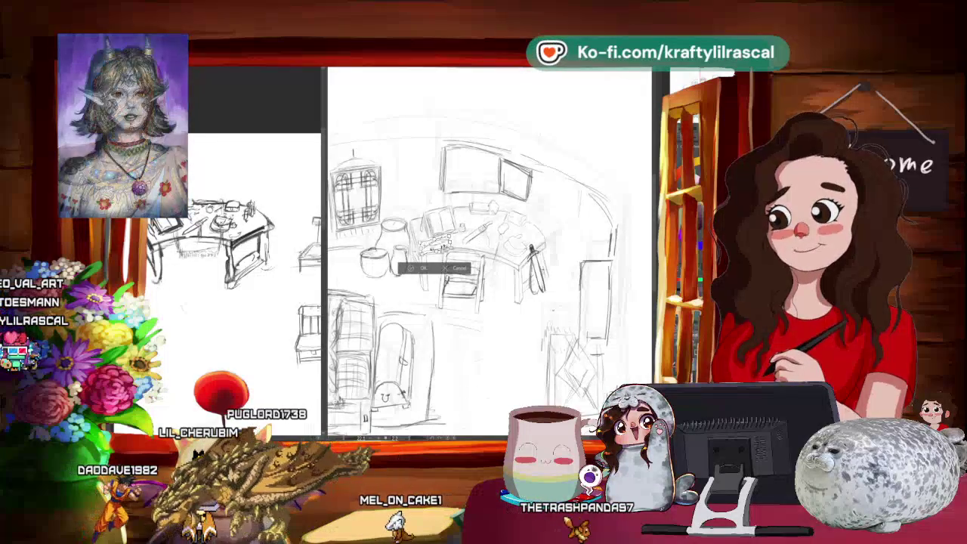
left_click_drag(446, 249, 467, 223)
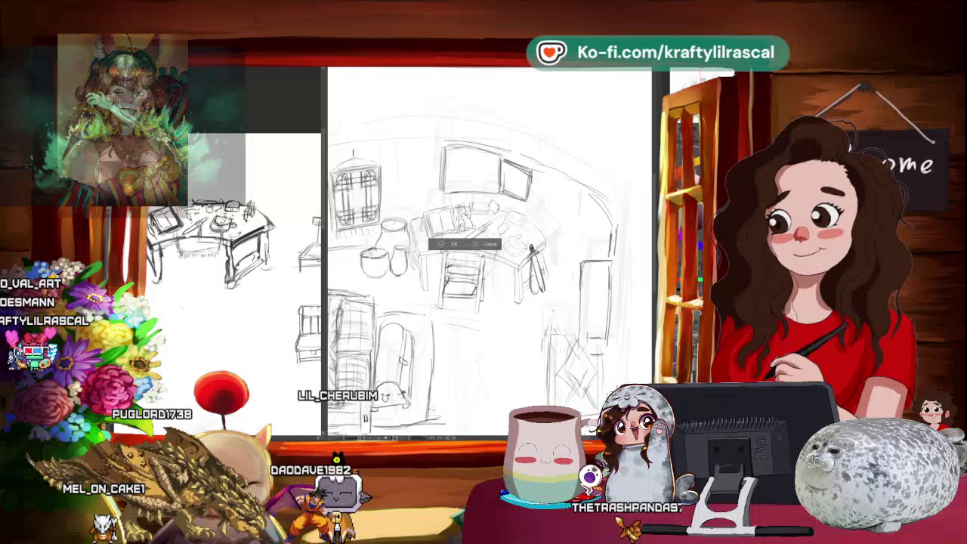
left_click_drag(469, 227, 435, 254)
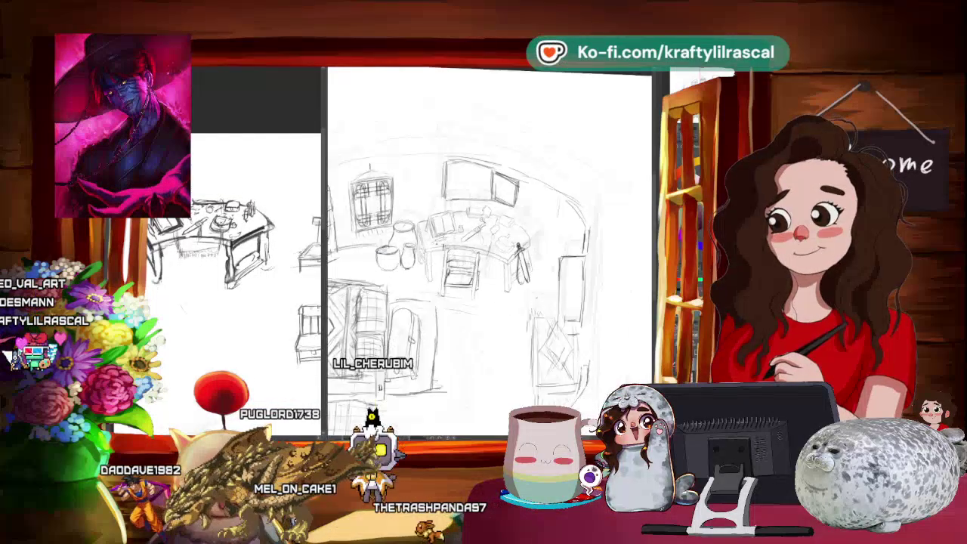
Step: Zoom out, rotate and pan the canvas, then zoom in closely on the desk and its items
scroll(473, 265, "down", 5)
left_click_drag(574, 191, 655, 195)
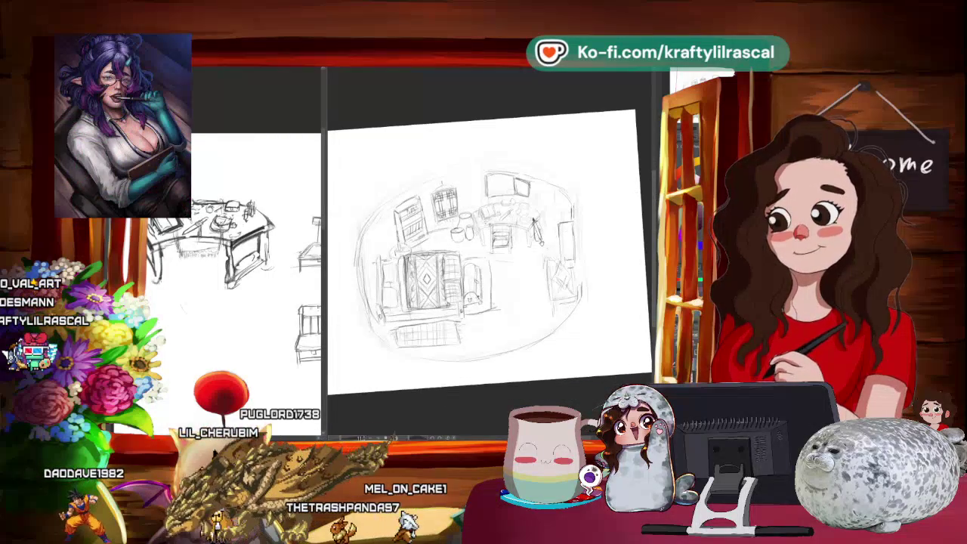
left_click_drag(611, 212, 568, 235)
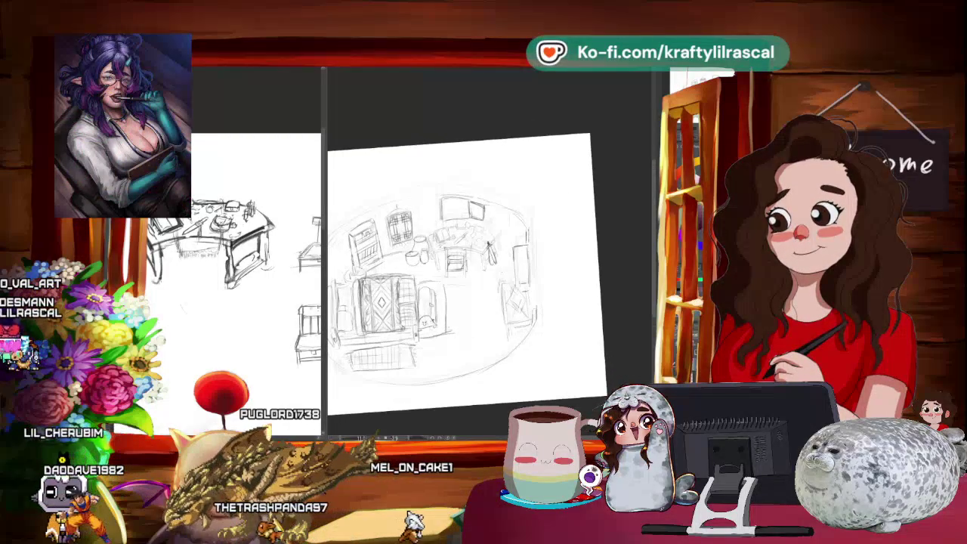
scroll(467, 272, "up", 3)
scroll(490, 249, "up", 1)
scroll(490, 249, "up", 1)
scroll(490, 250, "up", 1)
scroll(489, 249, "up", 1)
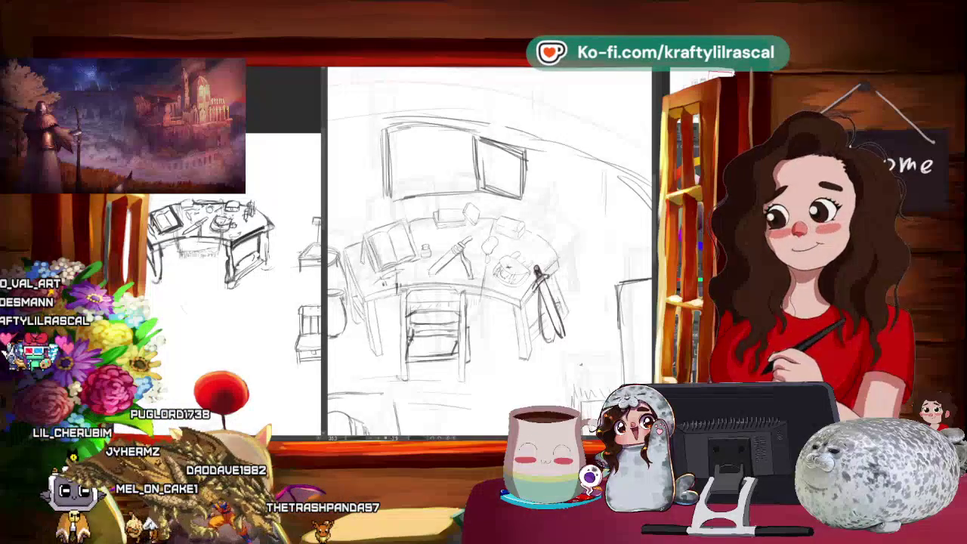
Step: Zoom out and apply two free transforms to the selected desk items, committing each
scroll(490, 253, "down", 1)
scroll(490, 253, "down", 1)
scroll(489, 253, "down", 1)
scroll(490, 254, "down", 1)
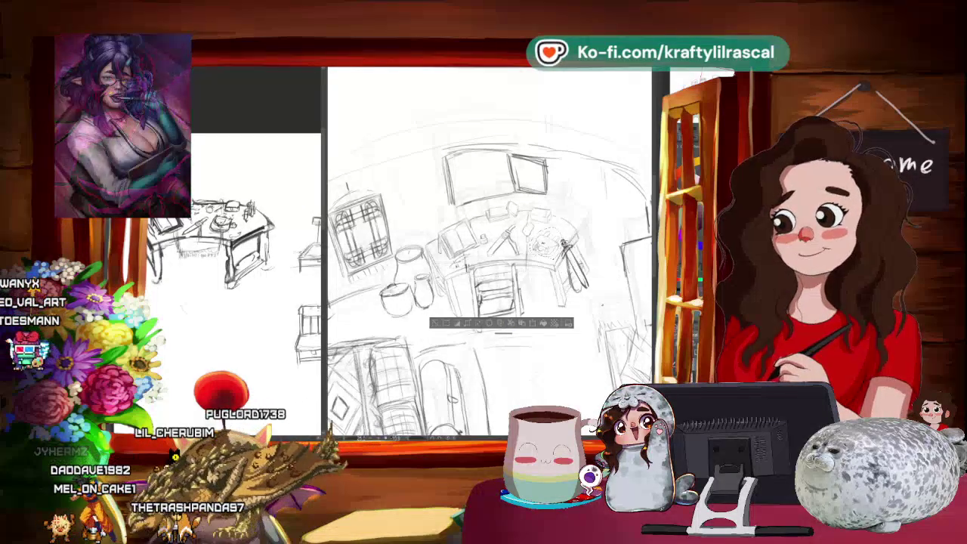
key("ctrl+t")
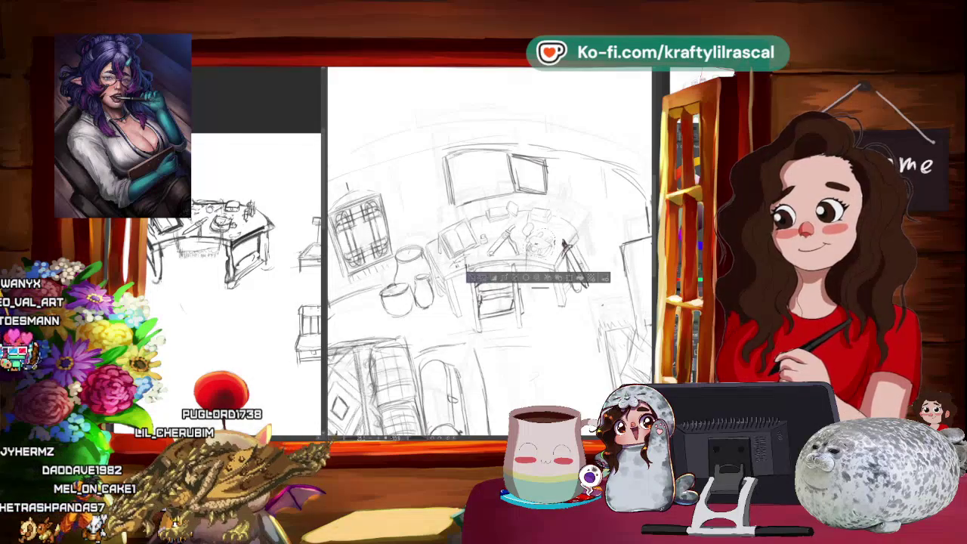
key("Return")
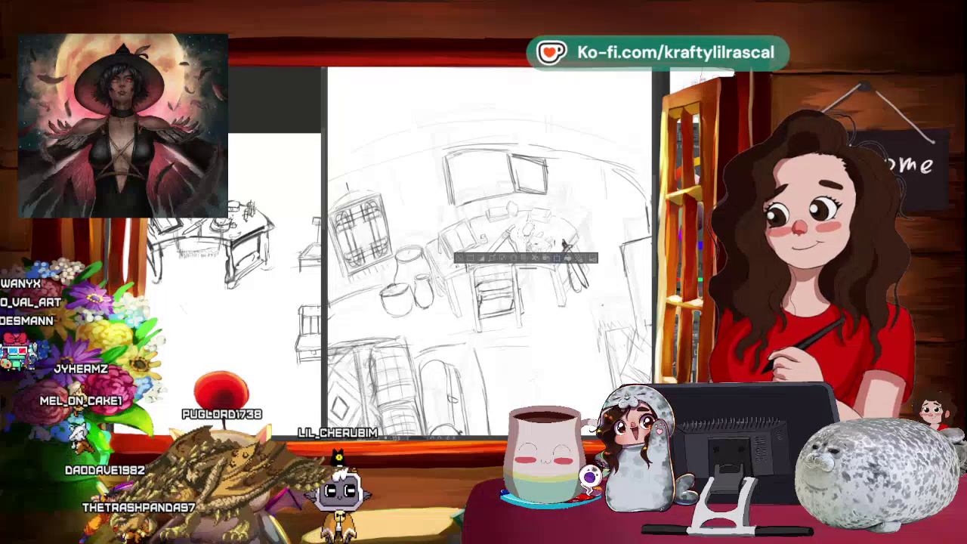
key("ctrl+t")
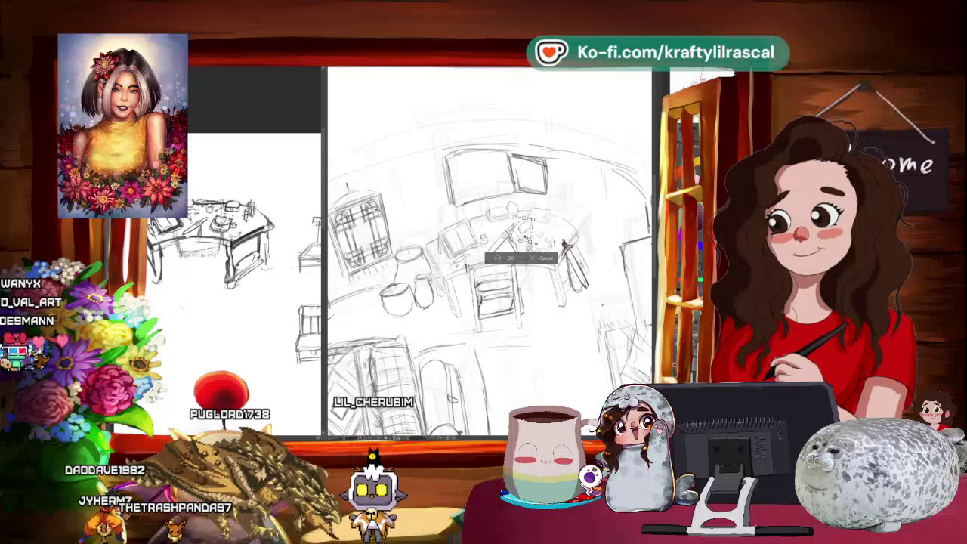
key("Return")
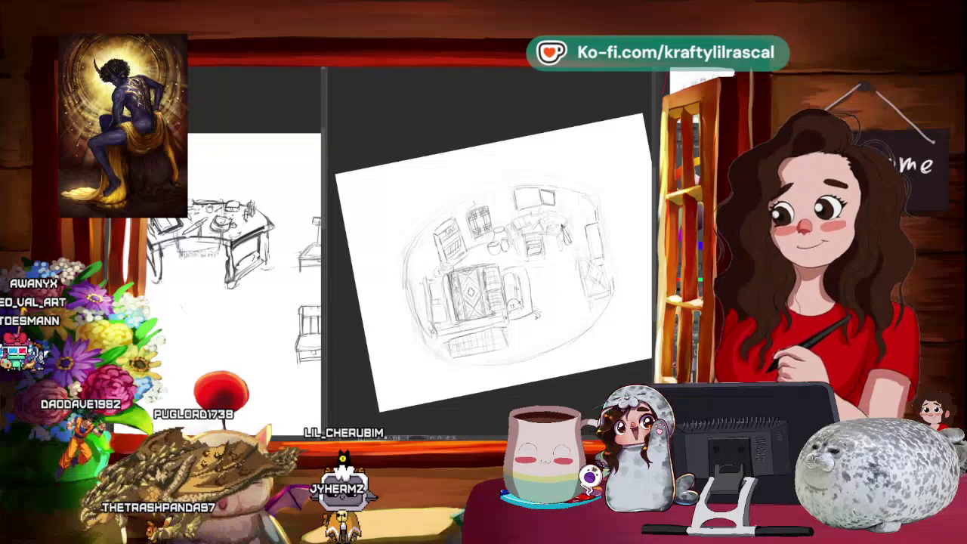
Step: Zoom in and move a selected desk sketch piece up and right, committing the move
scroll(491, 264, "up", 3)
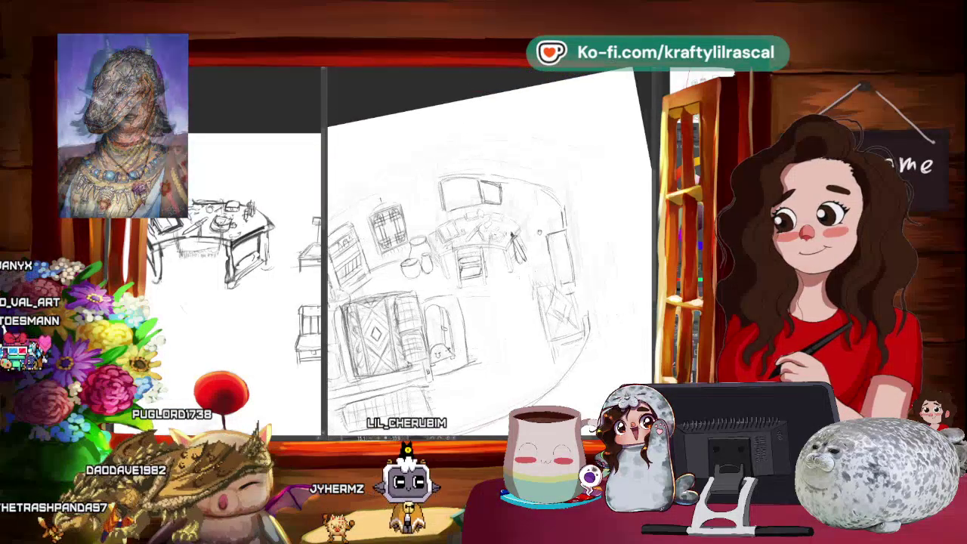
scroll(490, 264, "up", 5)
scroll(490, 264, "up", 1)
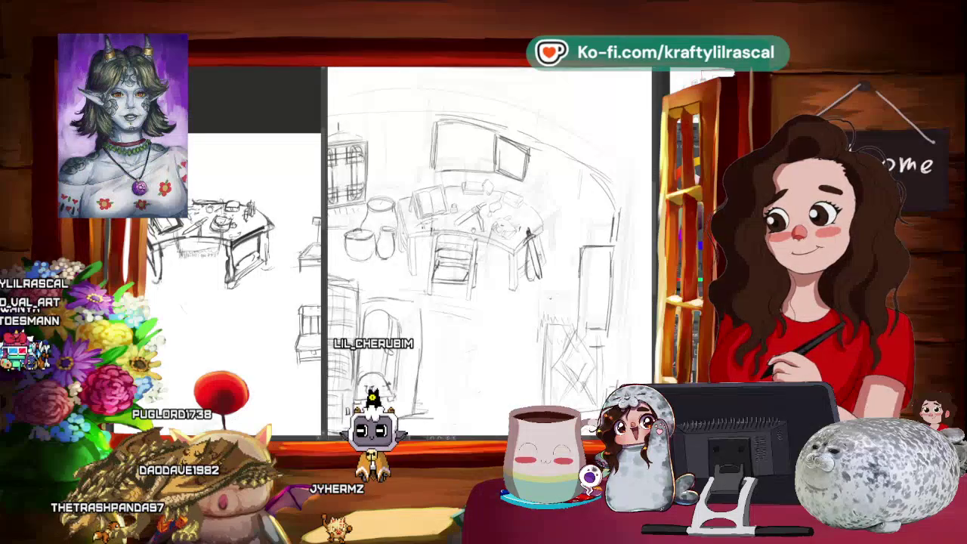
scroll(489, 264, "up", 1)
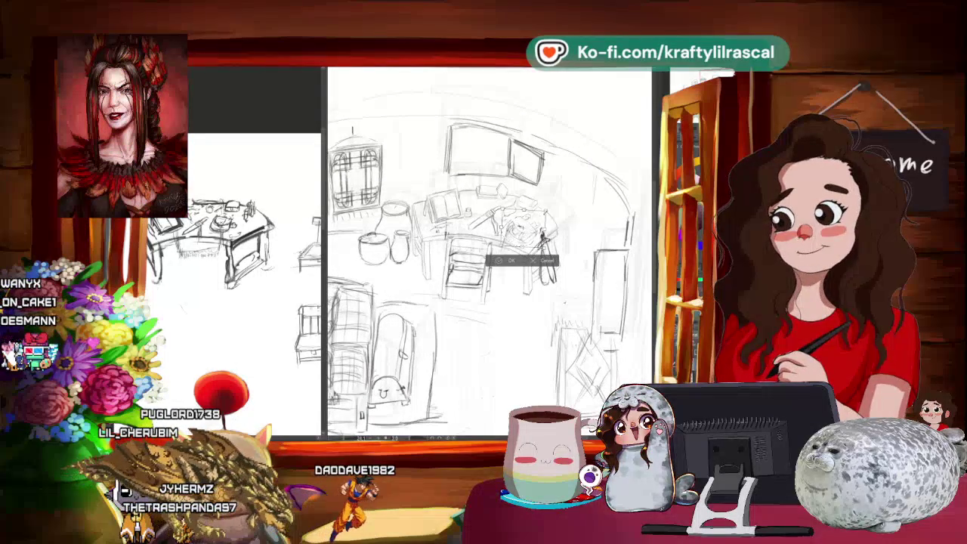
key("Return")
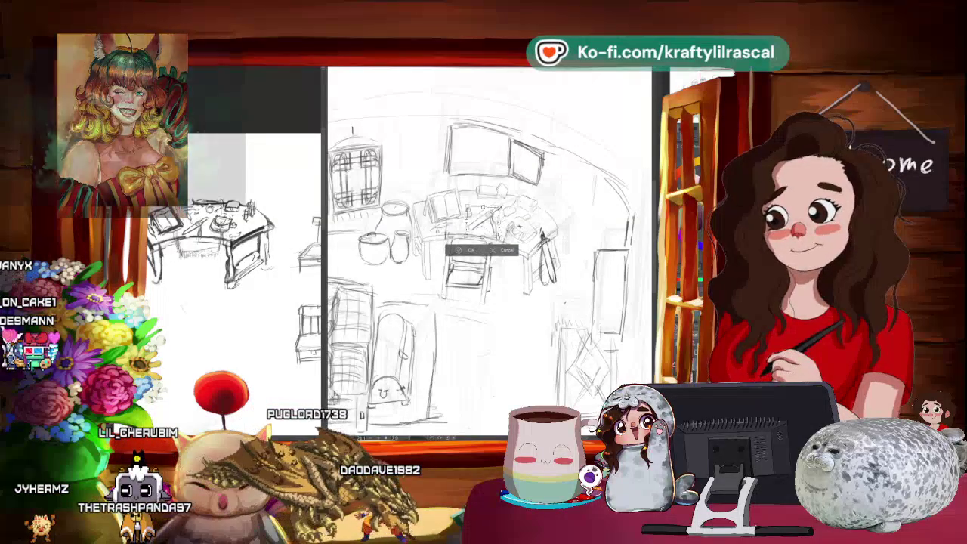
mouse_move(484, 219)
left_mouse_down()
mouse_move(514, 195)
mouse_move(485, 214)
mouse_move(511, 325)
left_mouse_up()
left_click(493, 353)
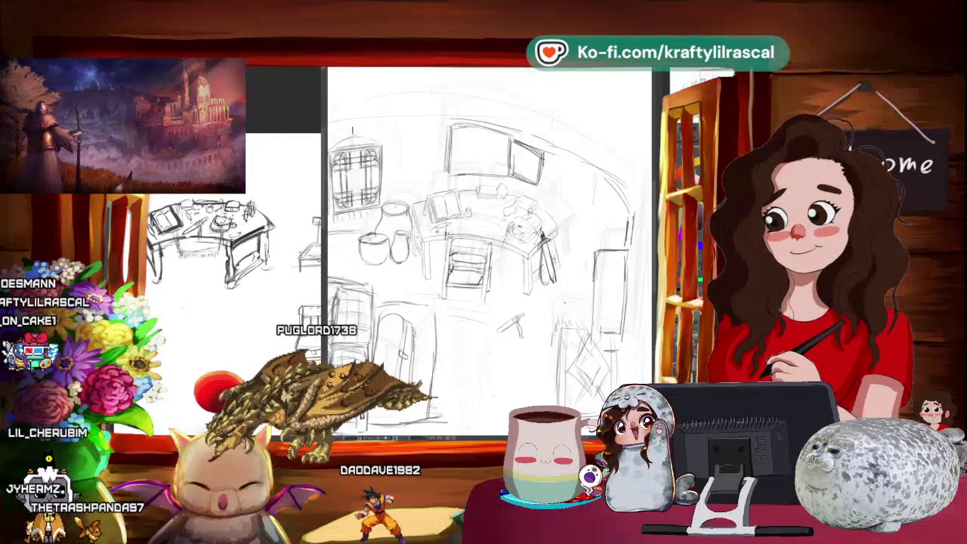
Step: Select another desk area and nudge it slightly right, then confirm
left_click_drag(453, 189, 461, 193)
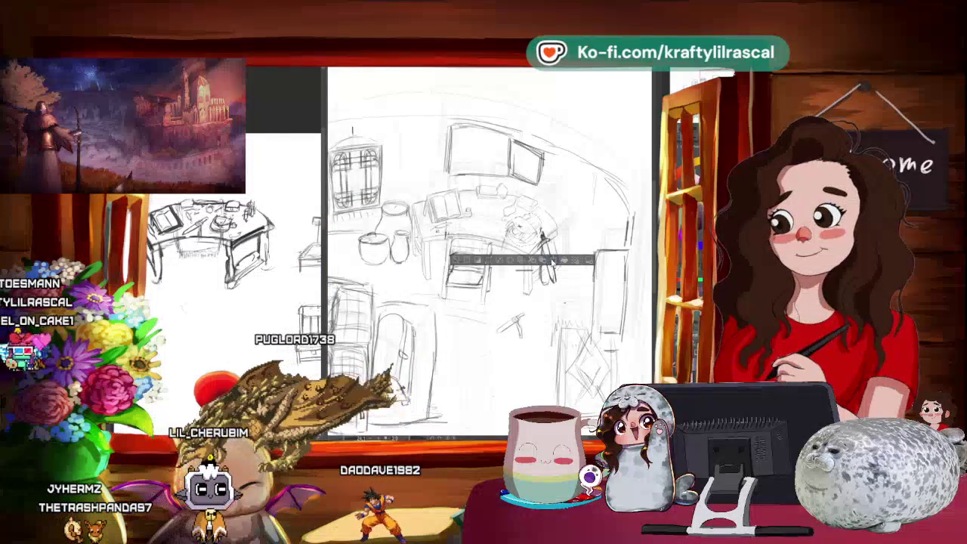
key("ctrl+t")
left_click_drag(483, 213, 490, 215)
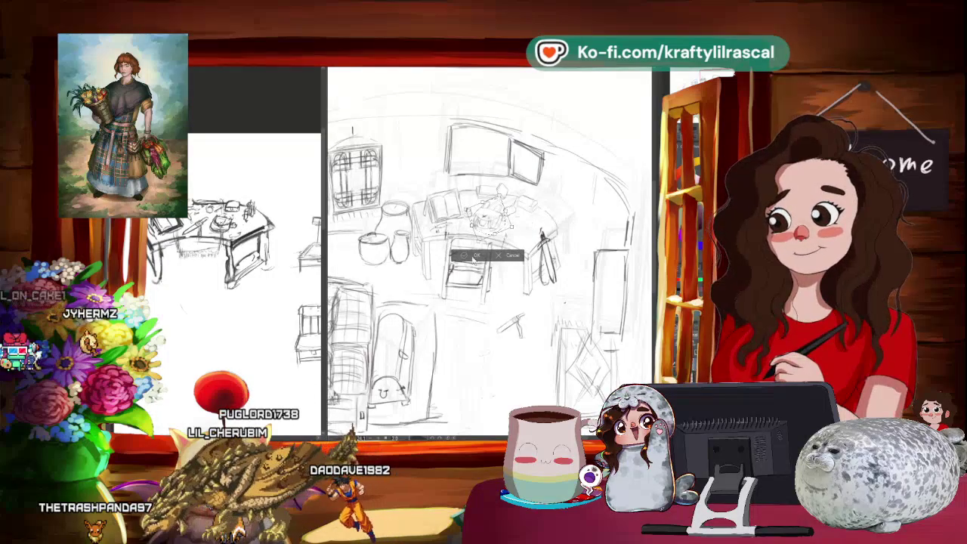
key("Return")
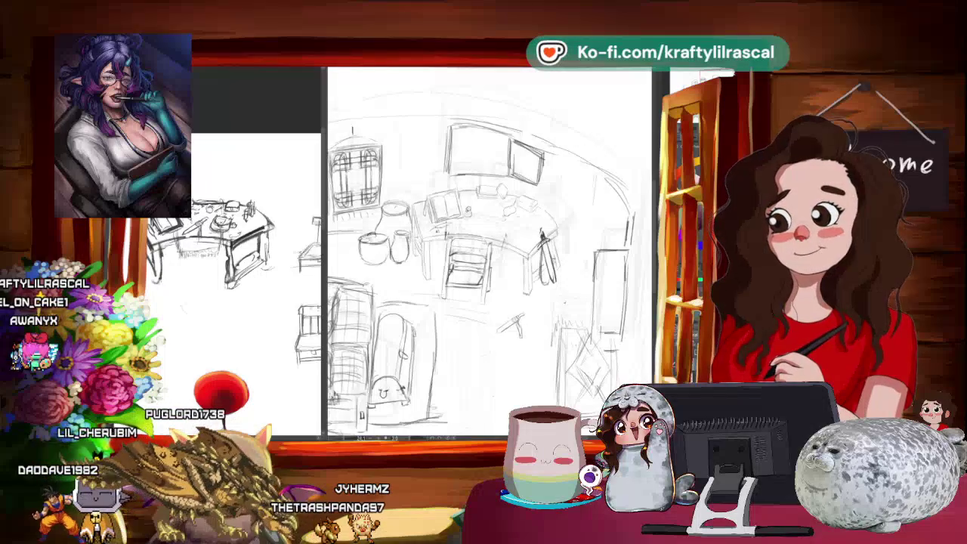
Step: Transform the current desk selection and confirm it
scroll(490, 253, "down", 2)
scroll(490, 253, "down", 2)
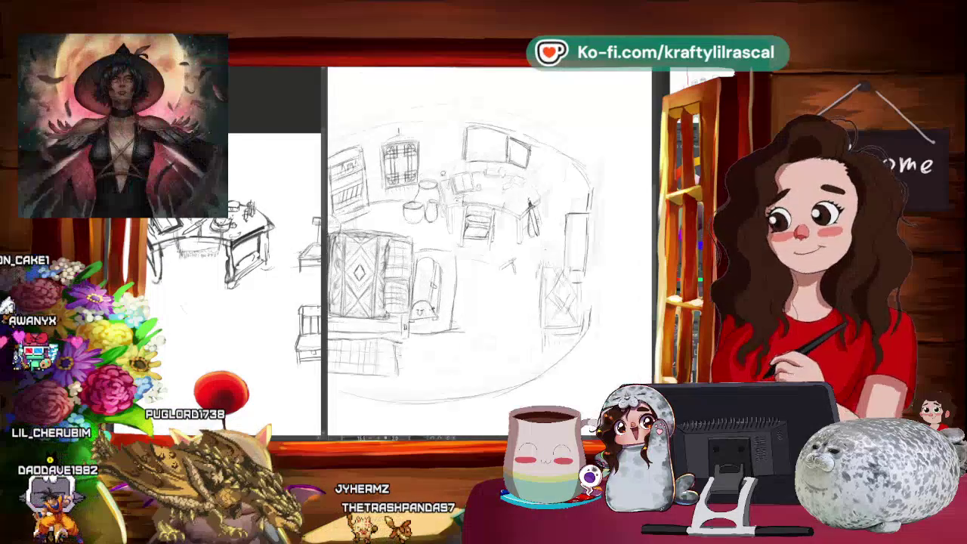
scroll(490, 254, "up", 2)
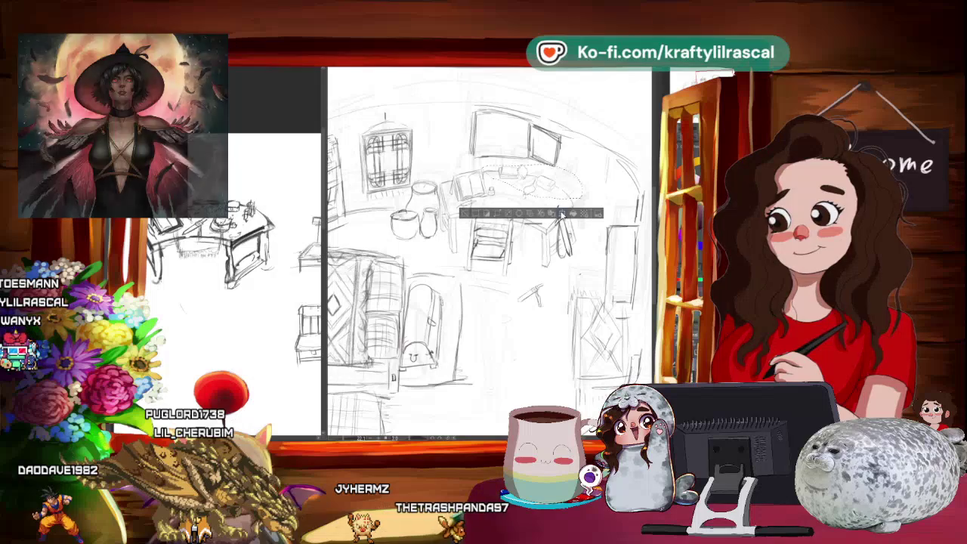
left_click(549, 215)
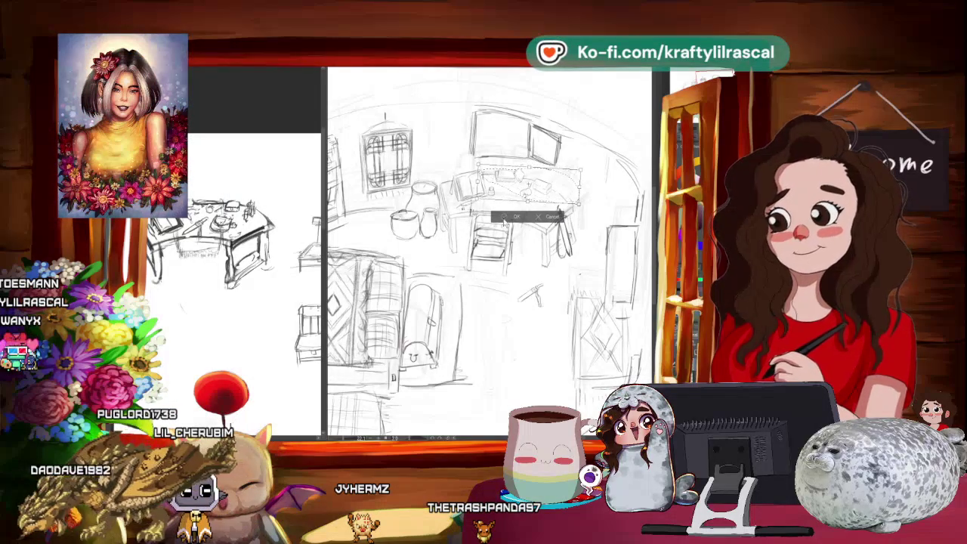
key("Return")
Step: Select another part of the room sketch and transform it
scroll(468, 235, "down", 2)
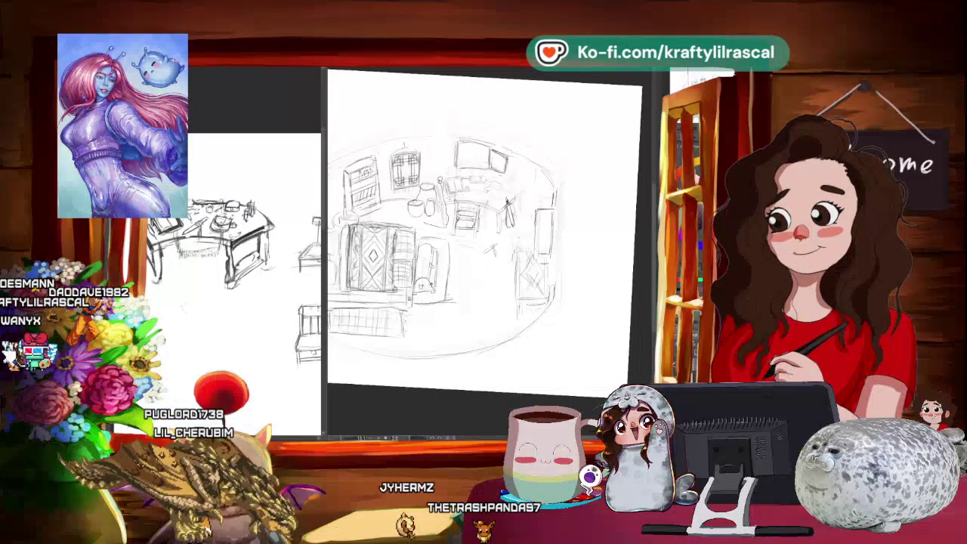
left_click_drag(349, 225, 355, 226)
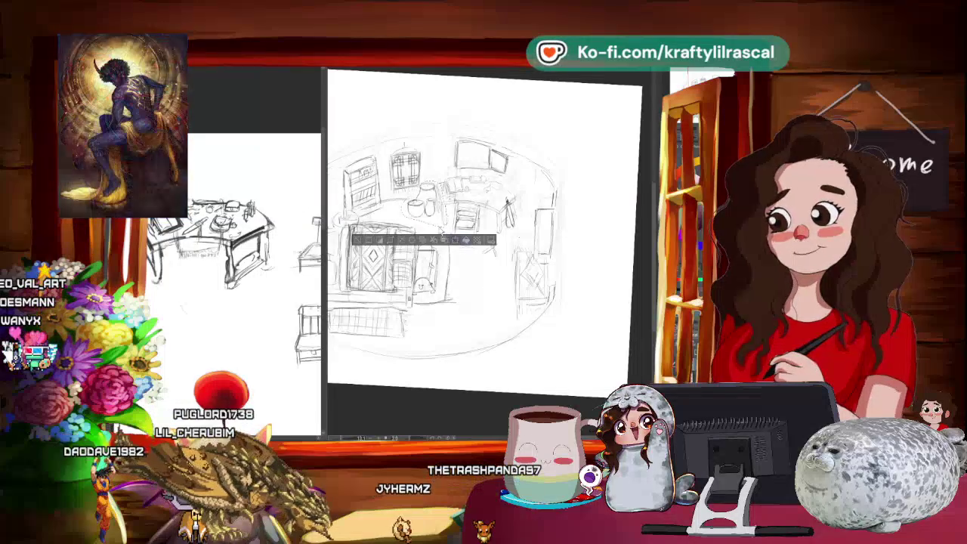
key("ctrl+t")
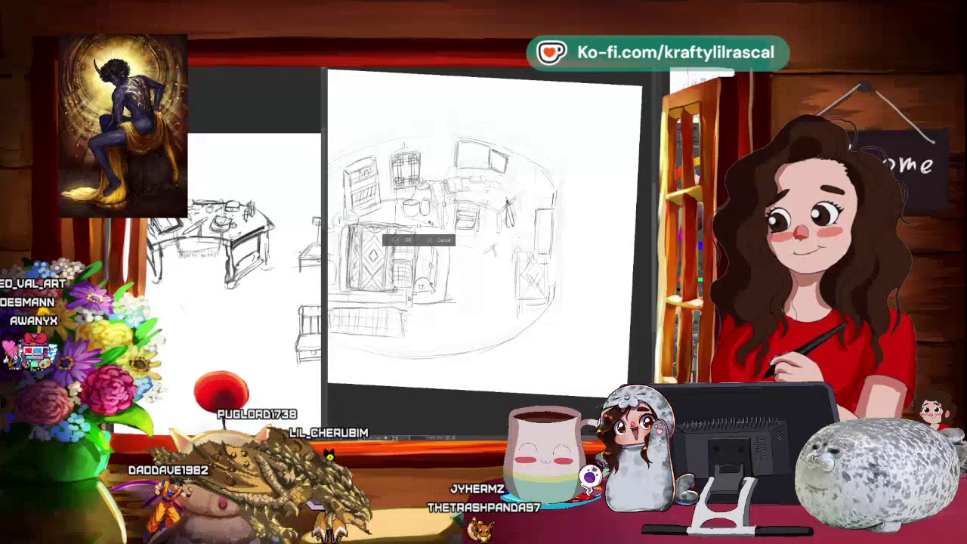
key("Return")
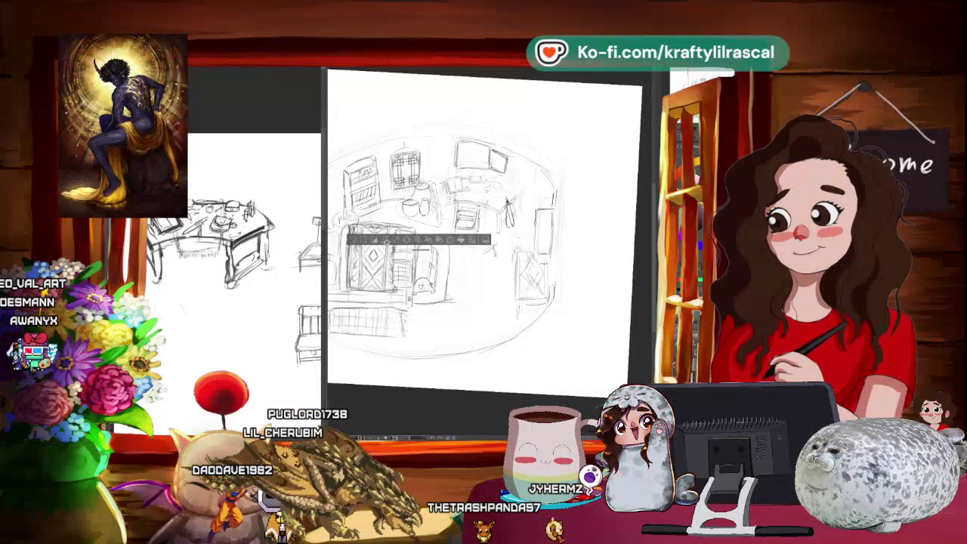
Step: Deselect, undo to restore the desk-area selection, and transform it once more
key("ctrl+d")
scroll(484, 242, "up", 2)
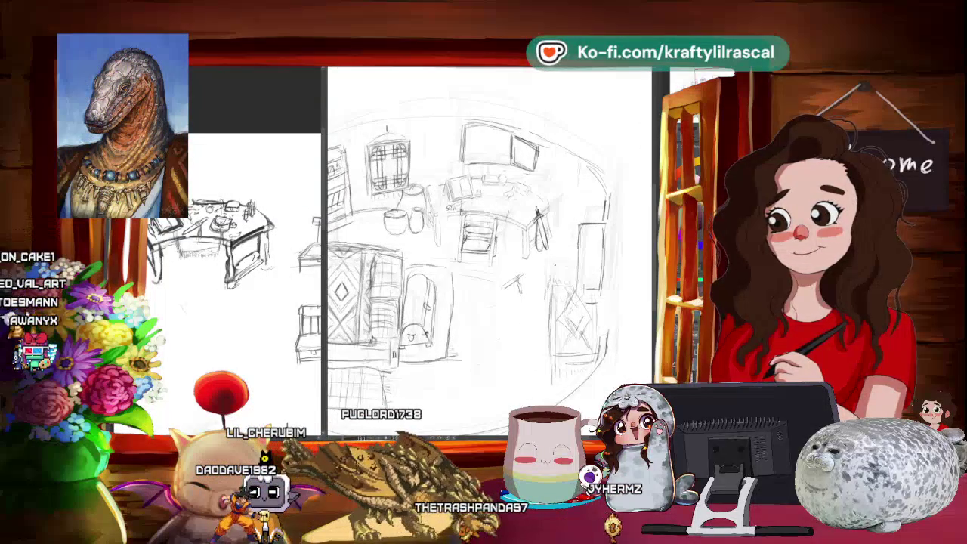
key("ctrl+z")
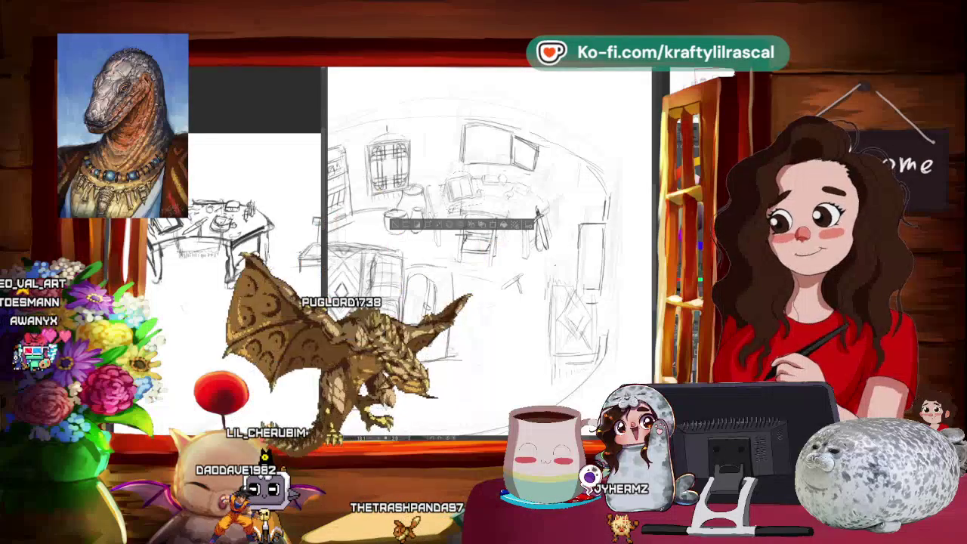
key("ctrl+t")
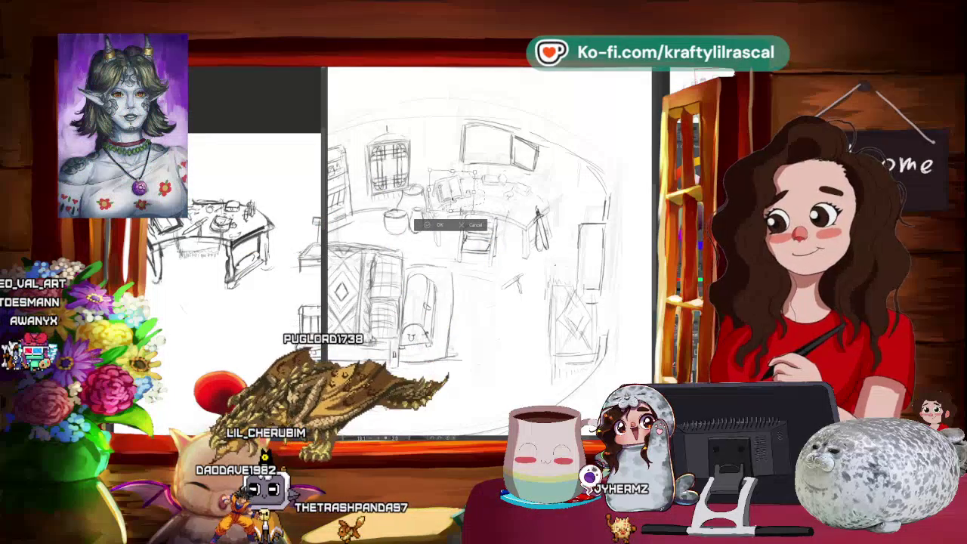
key("Return")
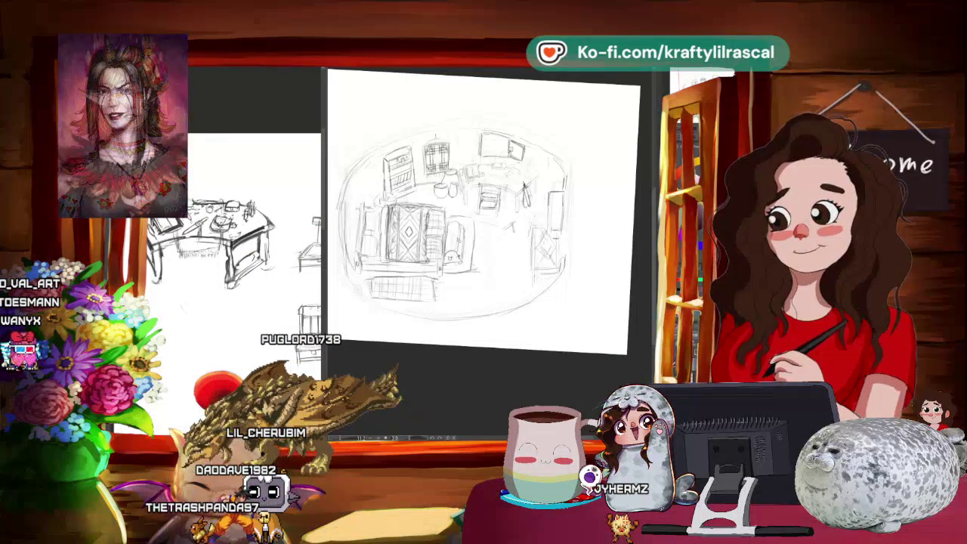
Step: Lasso the bowl on the desk and shift it slightly up and left, then zoom out
scroll(490, 250, "up", 3)
scroll(489, 249, "up", 3)
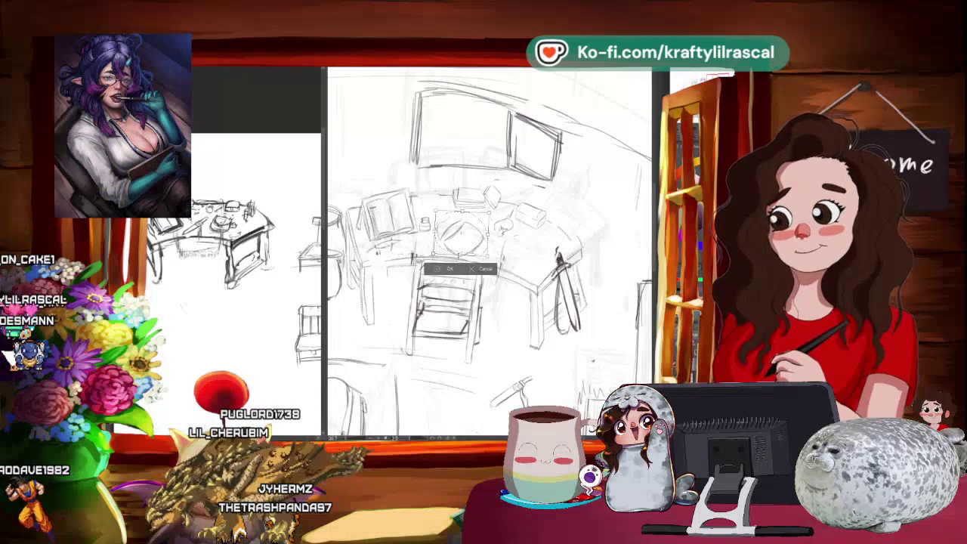
key("Return")
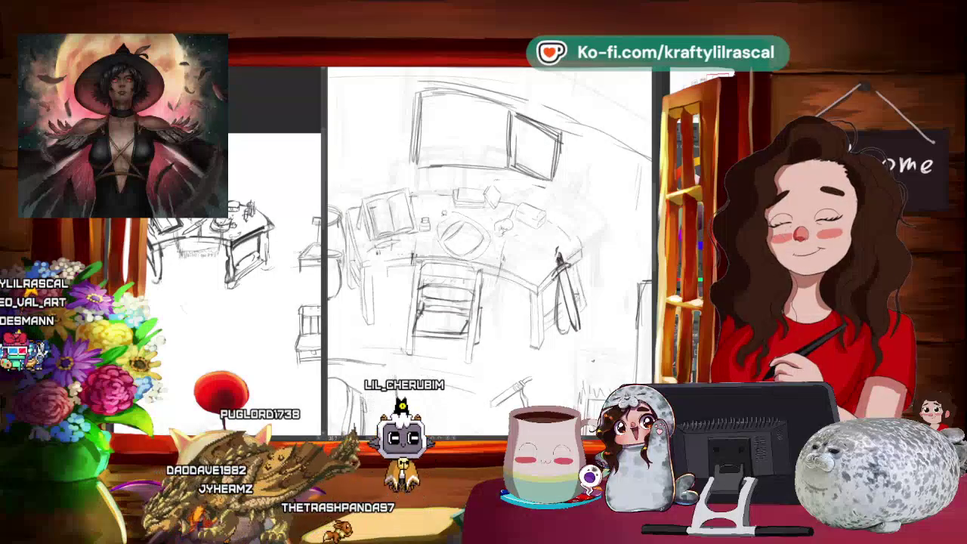
left_click_drag(443, 218, 487, 253)
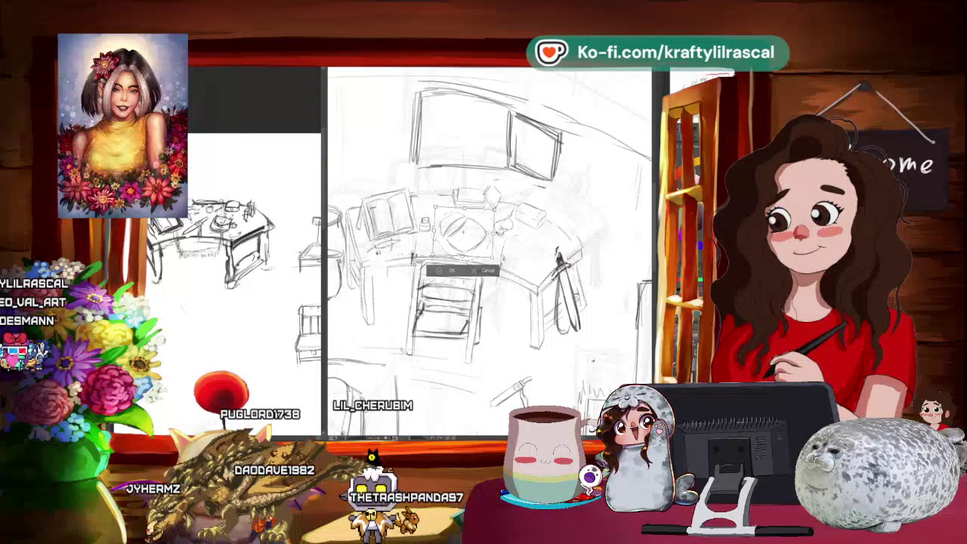
key("ctrl+t")
left_click_drag(463, 230, 458, 226)
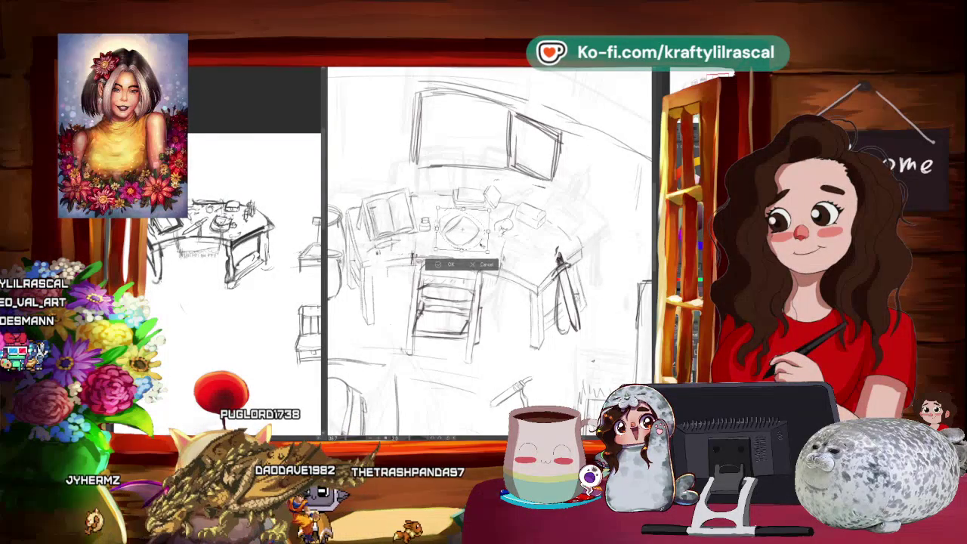
key("Return")
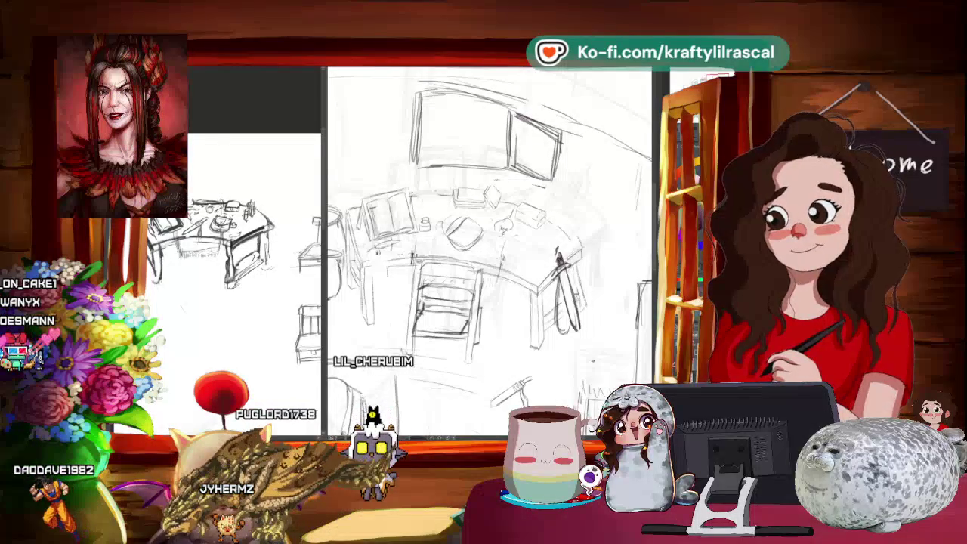
key("ctrl+minus")
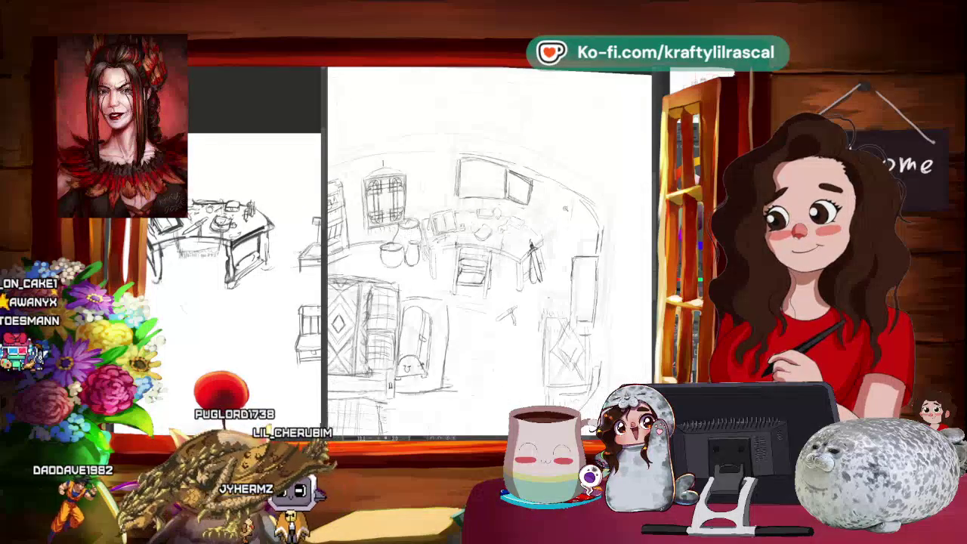
Step: Zoom in and trace the desk, its books, jars and bowl, and the chair with firmer pencil lines
scroll(483, 249, "up", 2)
scroll(484, 249, "up", 2)
scroll(483, 249, "up", 2)
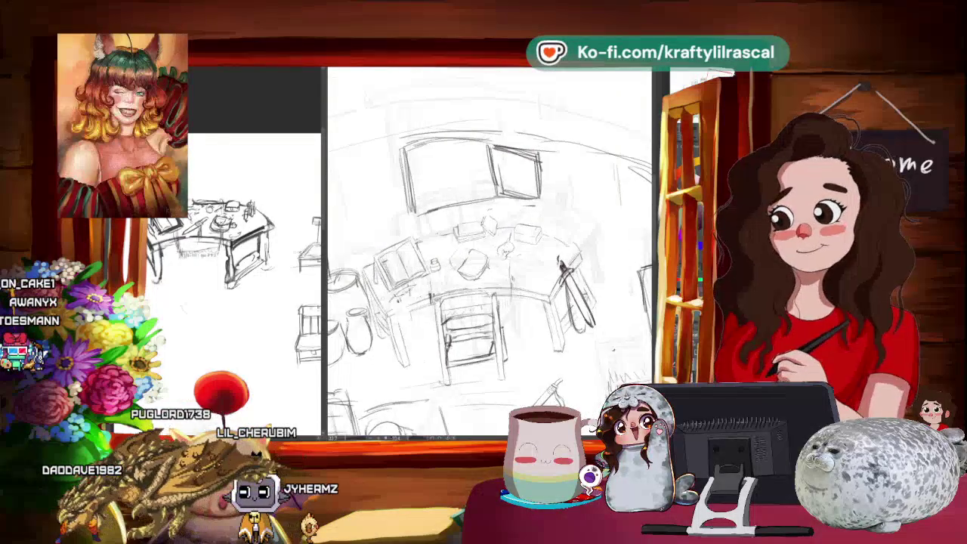
scroll(483, 249, "up", 2)
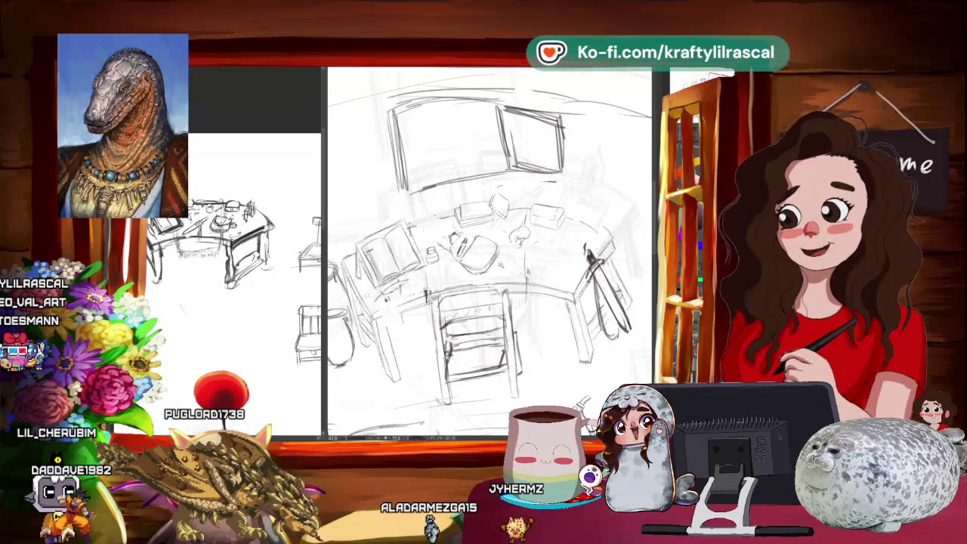
key("ctrl+minus")
Step: Zoom in on the desk to refine its books, jars and chair lines
scroll(490, 287, "up", 3)
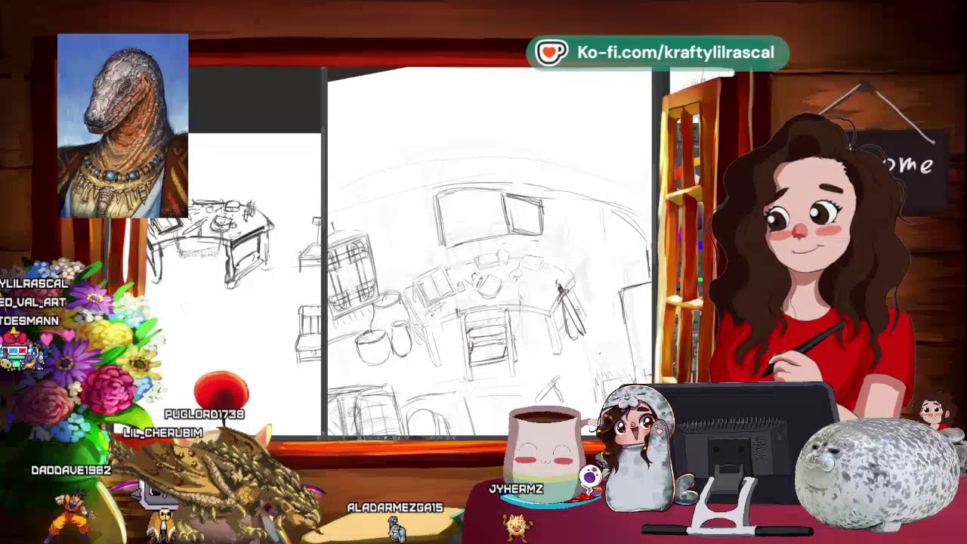
scroll(490, 270, "up", 1)
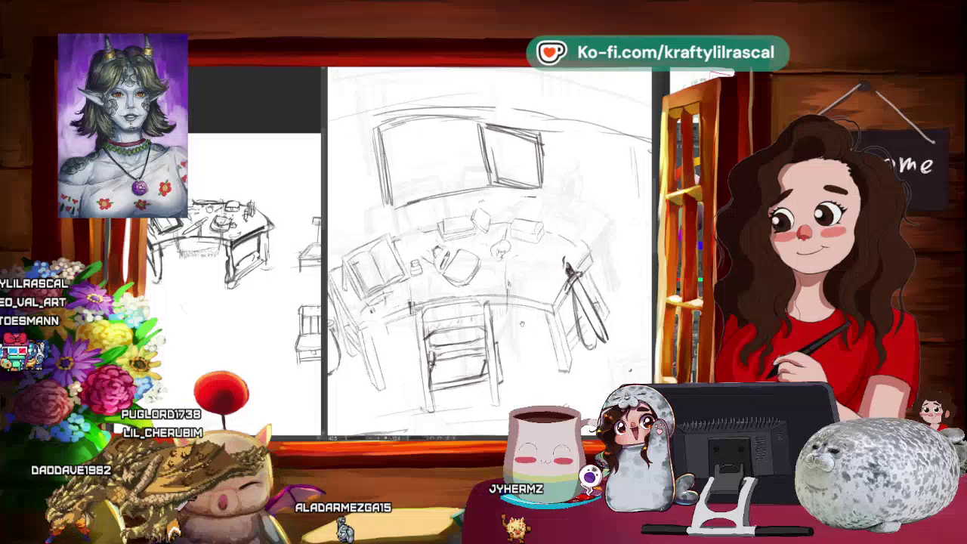
scroll(490, 271, "up", 1)
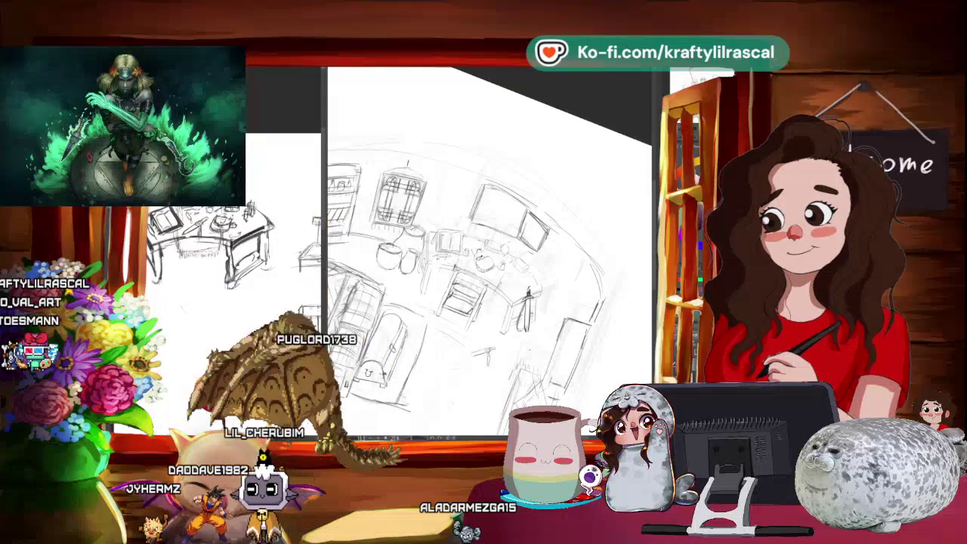
Step: Straighten and recentre the room view, clearing the selection with Ctrl+D
mouse_move(483, 287)
left_mouse_down()
mouse_move(472, 274)
mouse_move(452, 283)
mouse_move(495, 261)
mouse_move(502, 241)
left_mouse_up()
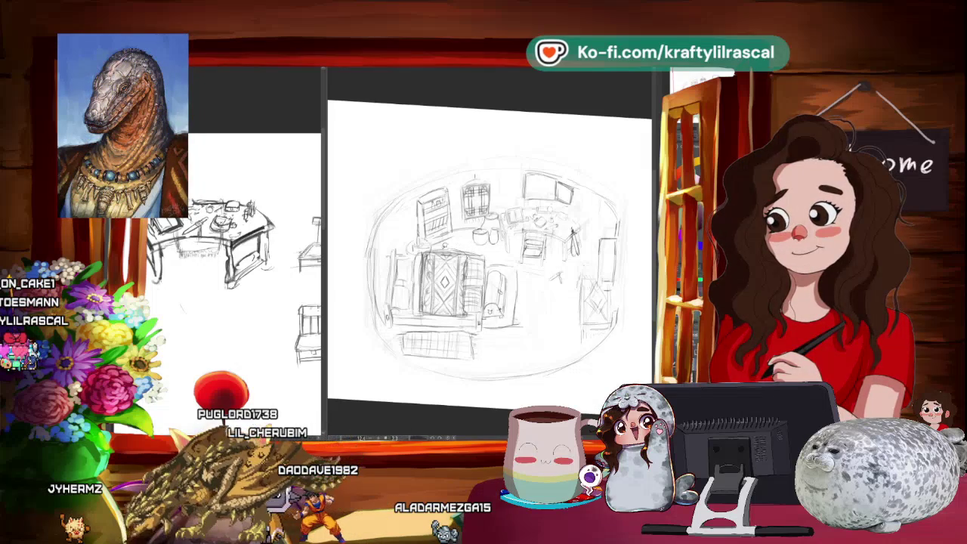
key("ctrl+d")
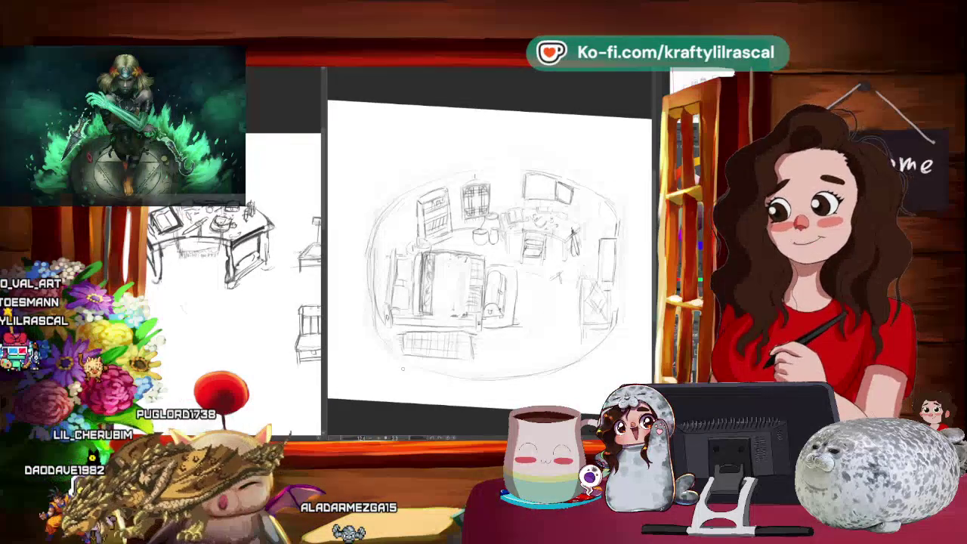
left_click_drag(491, 272, 450, 306)
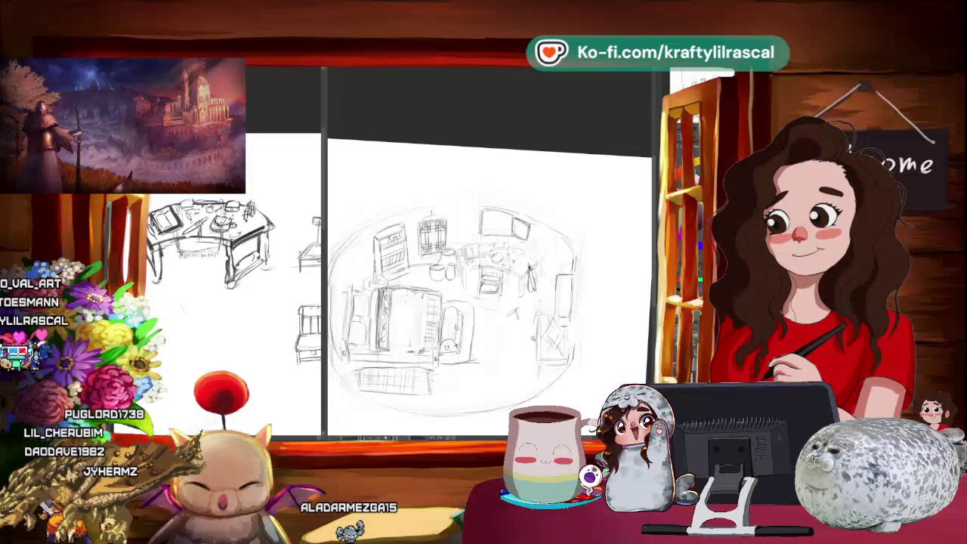
Step: Zoom in and tilt the canvas to sketch desk items and bookshelf, then reset the view
scroll(490, 273, "up", 2)
scroll(490, 272, "up", 2)
scroll(489, 272, "up", 2)
scroll(490, 272, "up", 2)
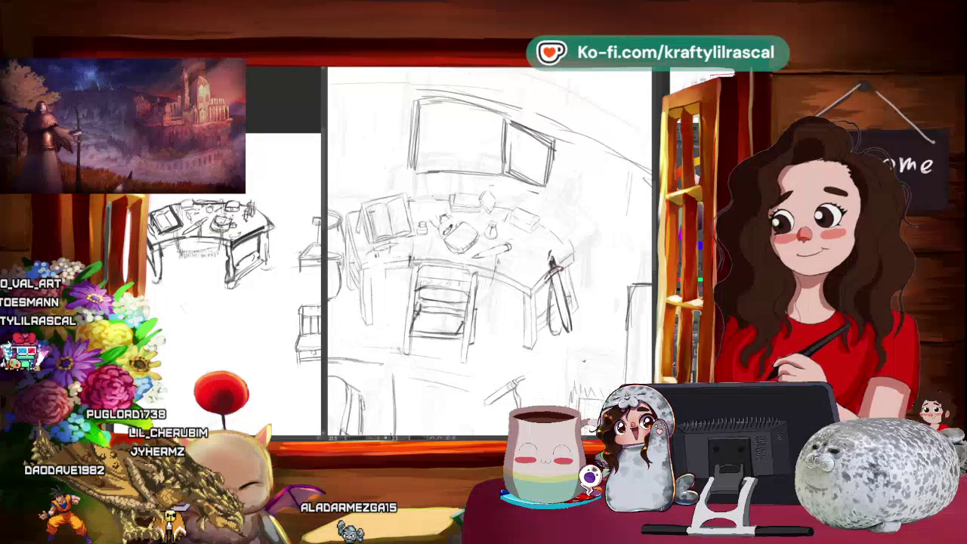
key("r")
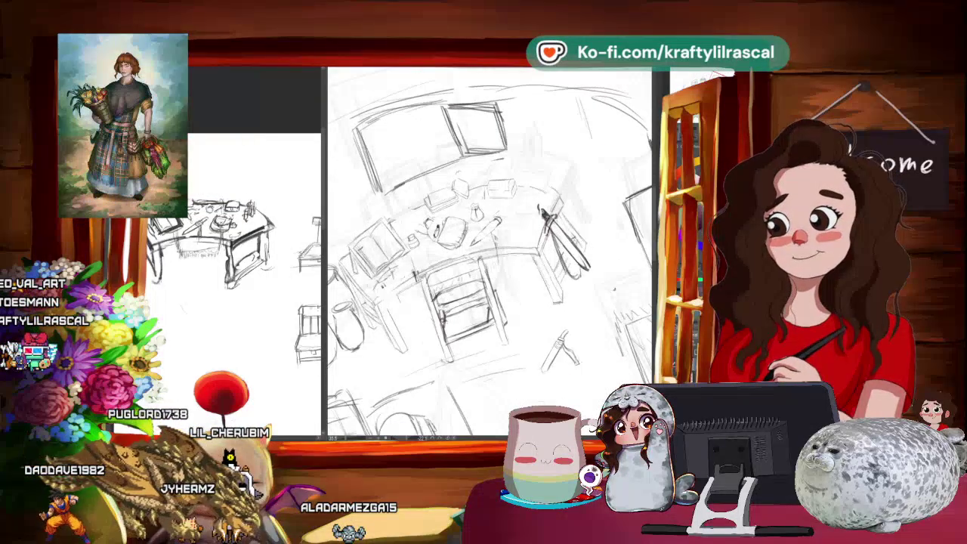
left_click_drag(529, 189, 469, 151)
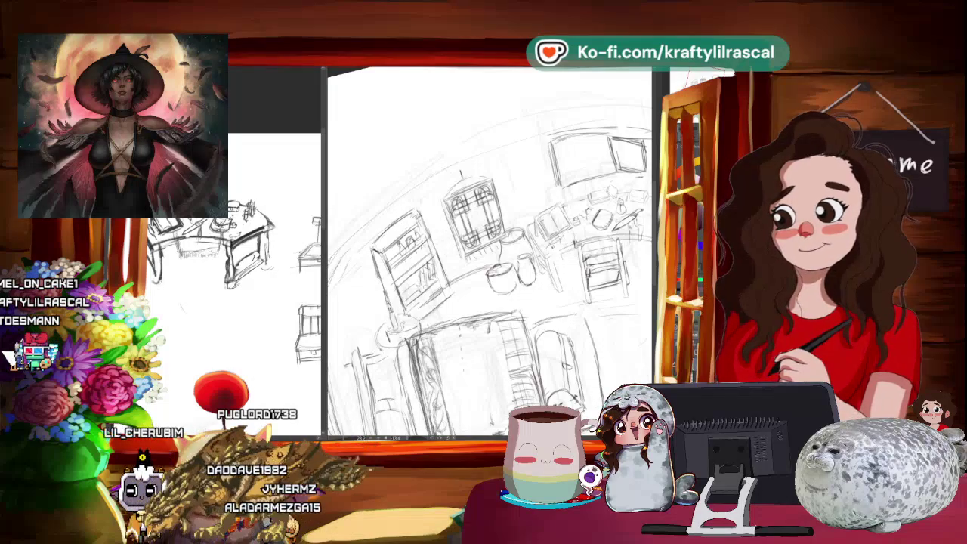
key("ctrl+0")
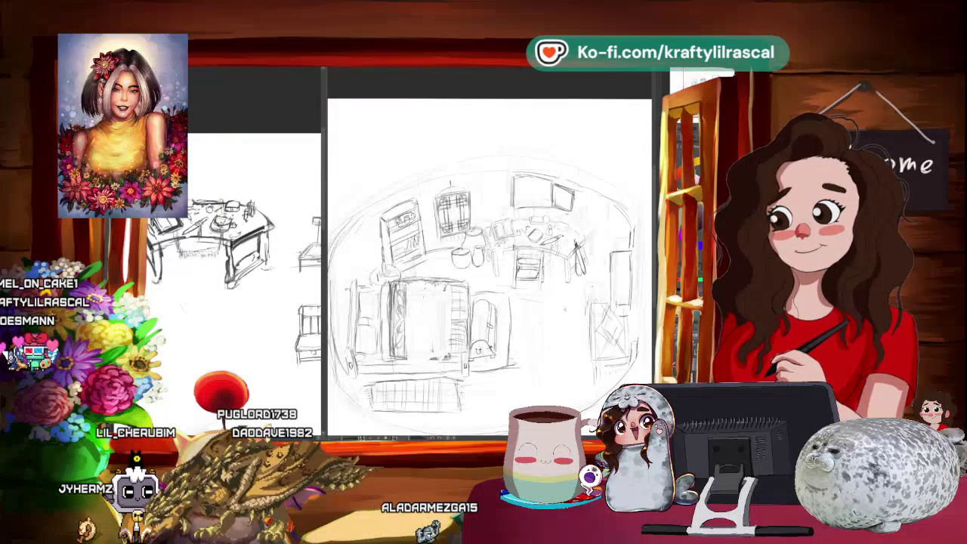
Step: Transform the current selection, then zoom out on the room sketch
left_click(432, 240)
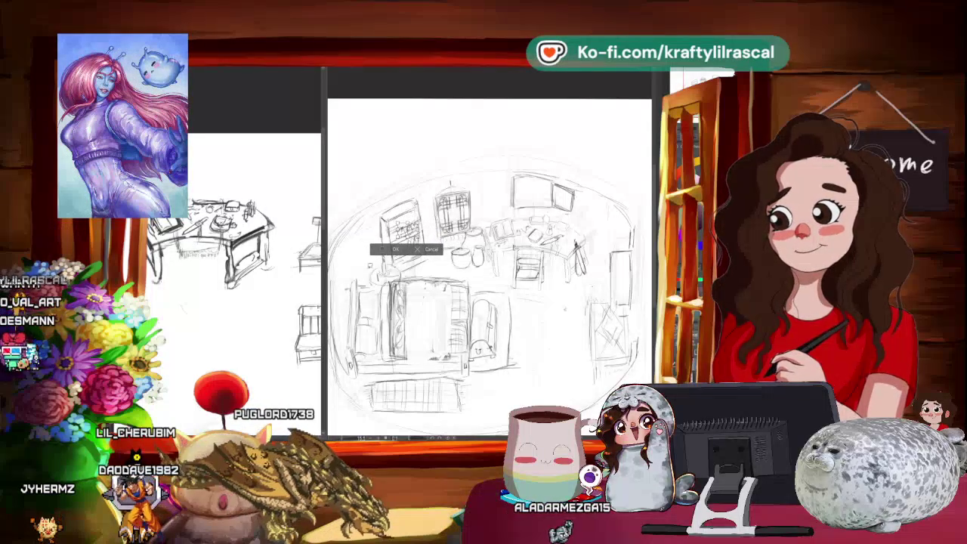
left_click(359, 250)
scroll(588, 200, "down", 2)
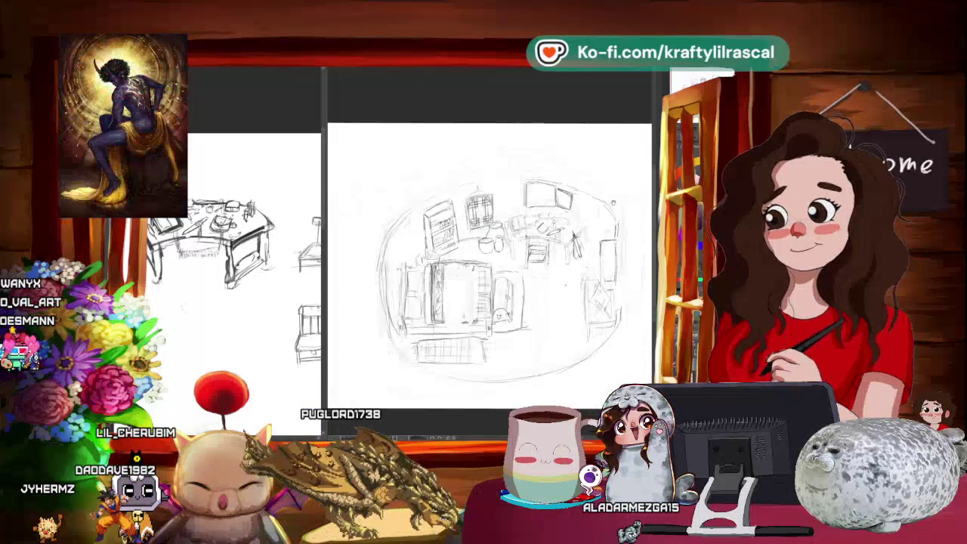
scroll(588, 200, "down", 1)
Step: Zoom in close on the desk, chair and windows
scroll(588, 200, "up", 2)
scroll(588, 200, "up", 1)
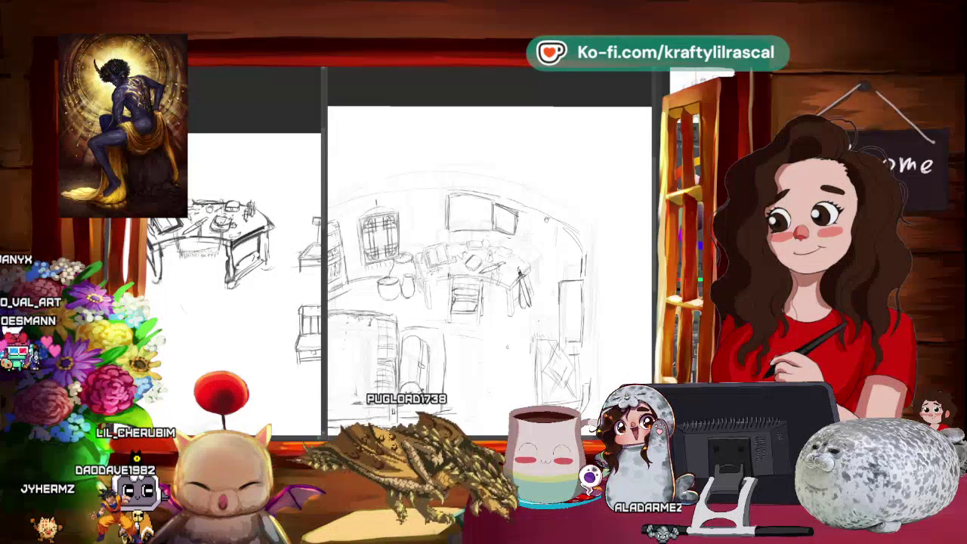
scroll(586, 196, "up", 1)
scroll(585, 194, "up", 1)
scroll(585, 195, "up", 1)
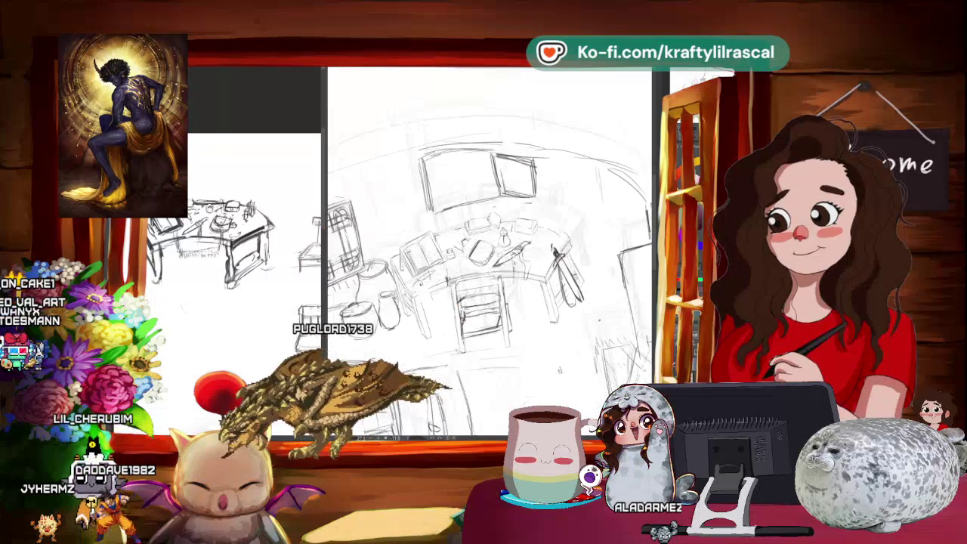
scroll(560, 382, "up", 1)
scroll(560, 382, "up", 1)
scroll(560, 382, "up", 1)
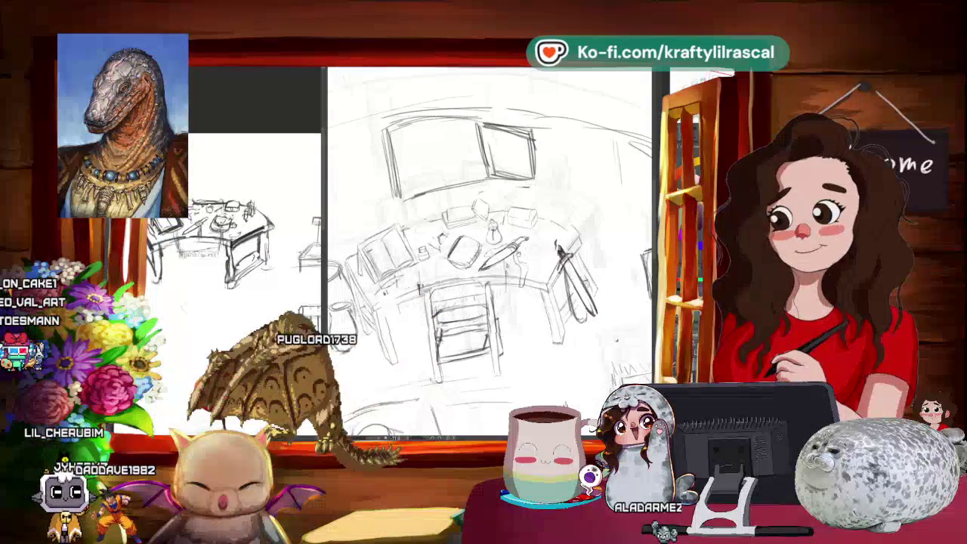
scroll(575, 400, "up", 1)
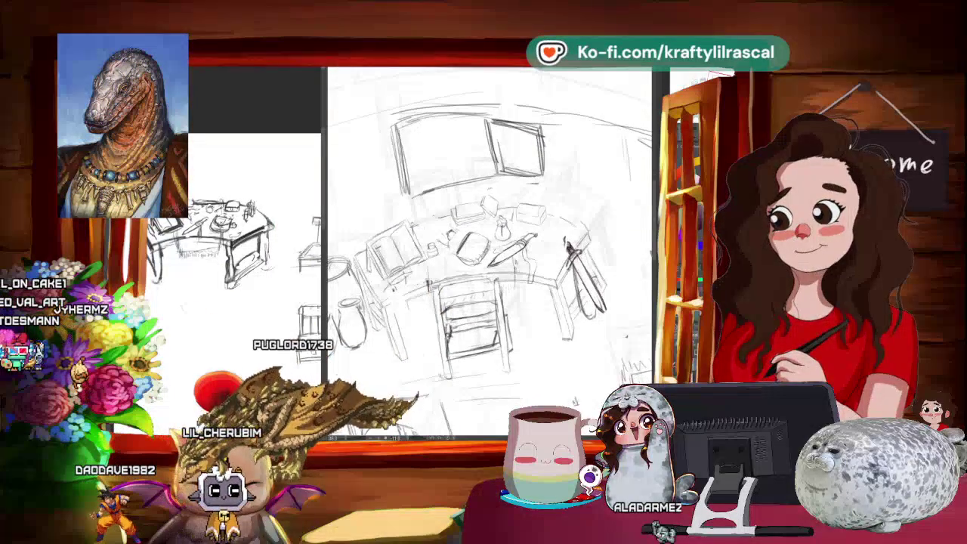